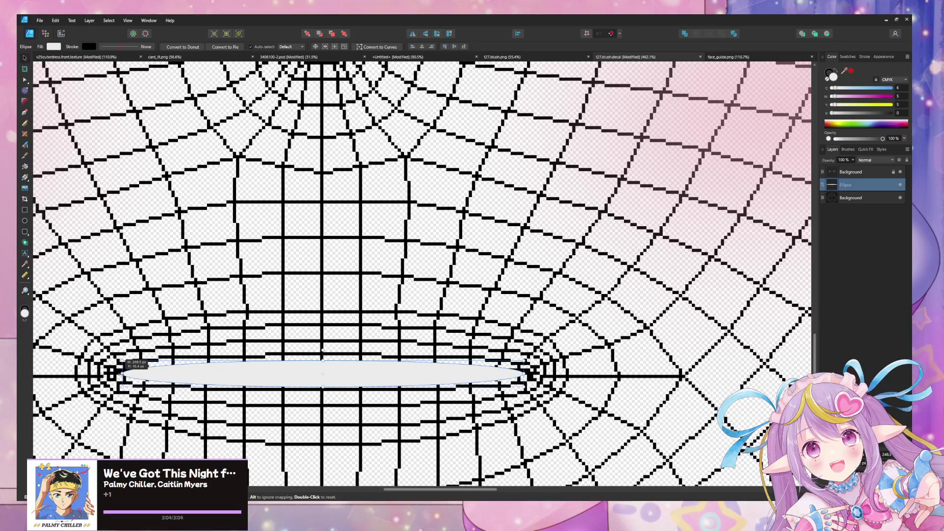
Nudge the ellipse down, move the grid texture layer to the top, and set it to Screen blending.
drag(264, 380, 264, 382)
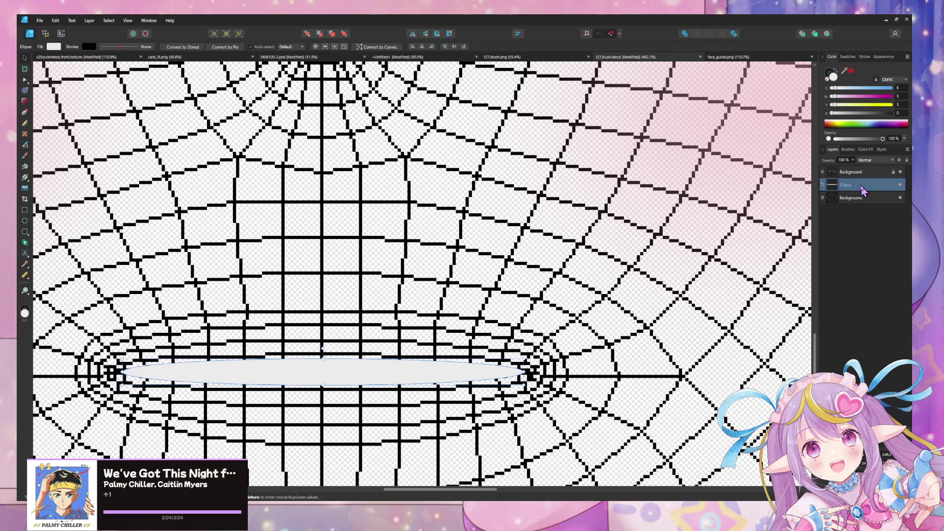
drag(865, 201, 858, 171)
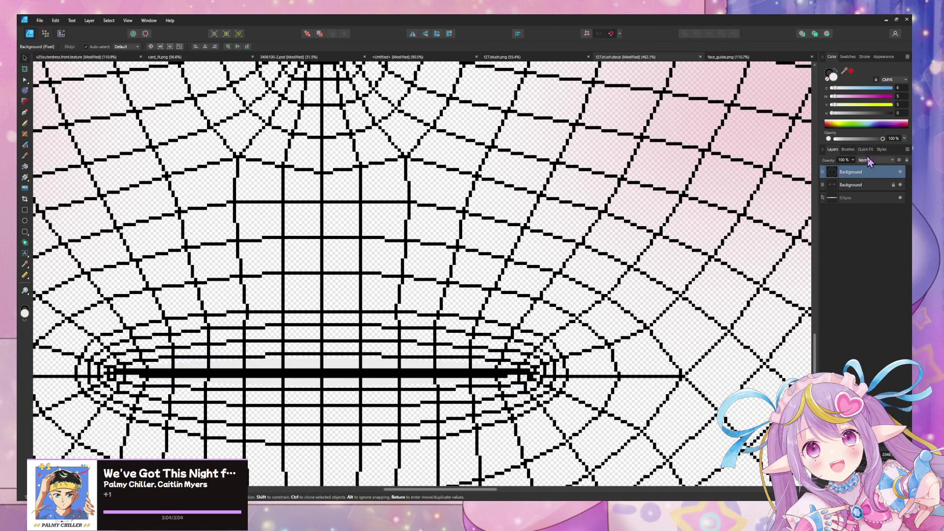
click(871, 160)
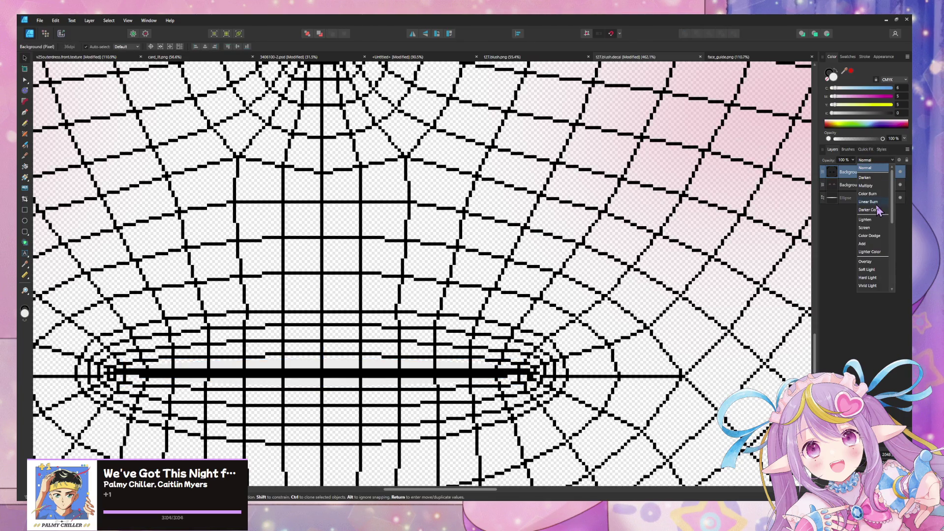
click(865, 228)
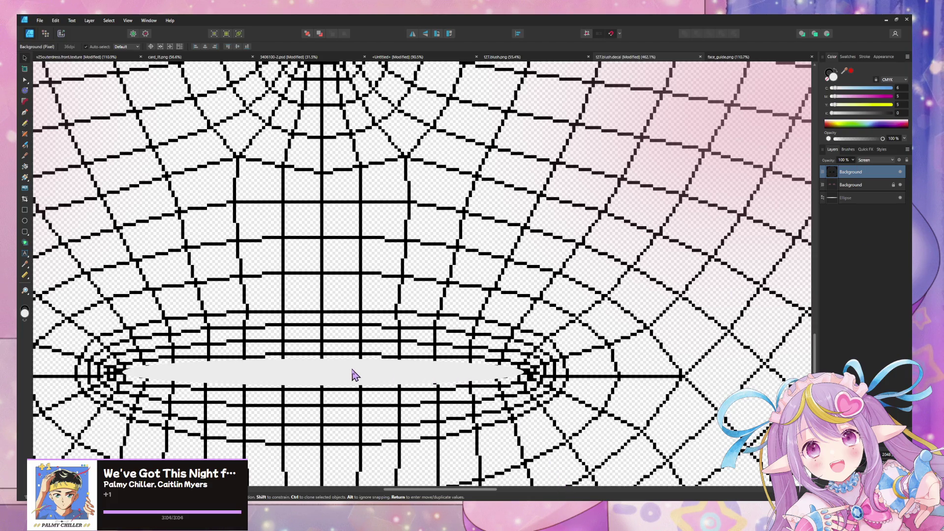
Select the Ellipse layer and bring up Unity Hub's project list.
click(855, 201)
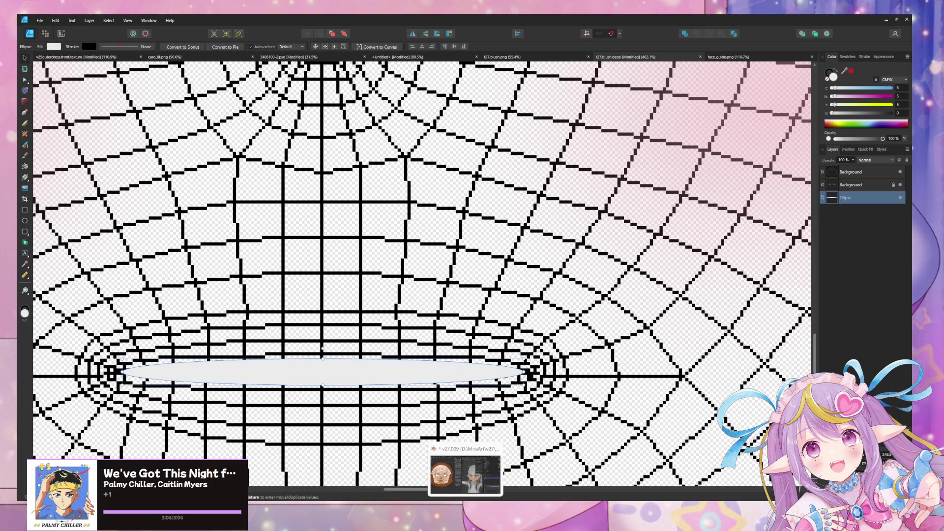
mouse_move(650, 499)
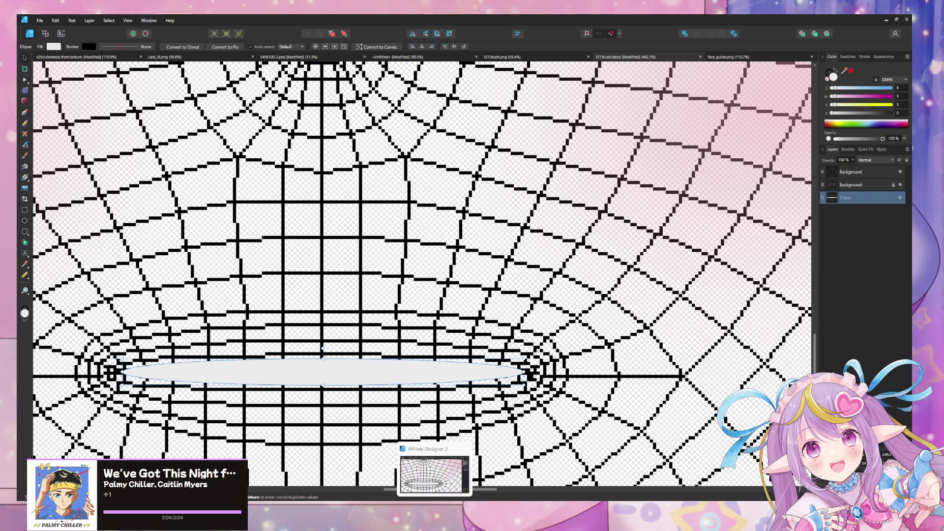
click(511, 479)
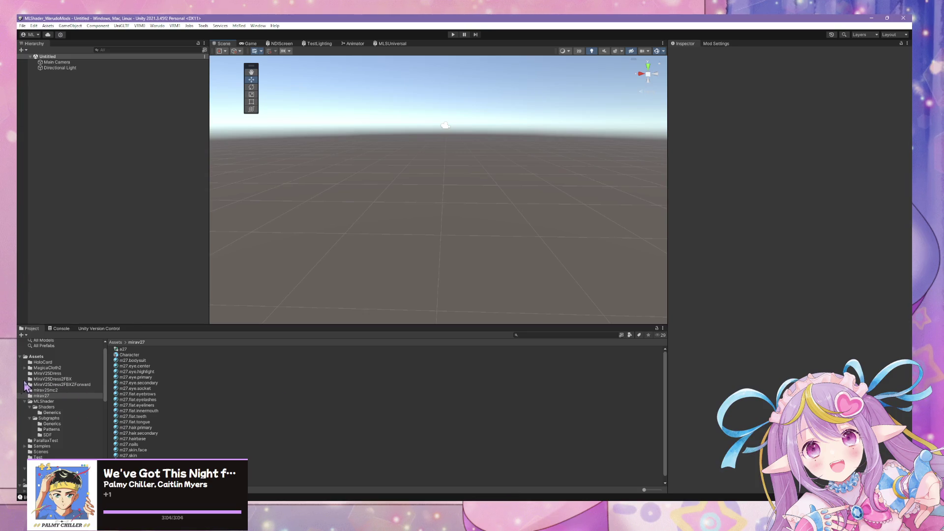
Open the MiraV25Dress2FBXZForward asset folder in the Project window.
click(47, 373)
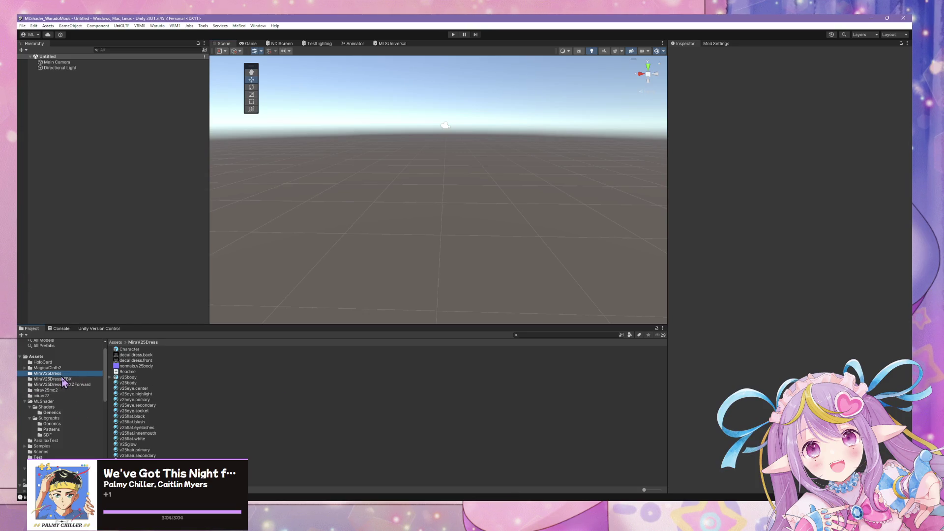
click(70, 380)
click(69, 385)
click(70, 379)
click(69, 385)
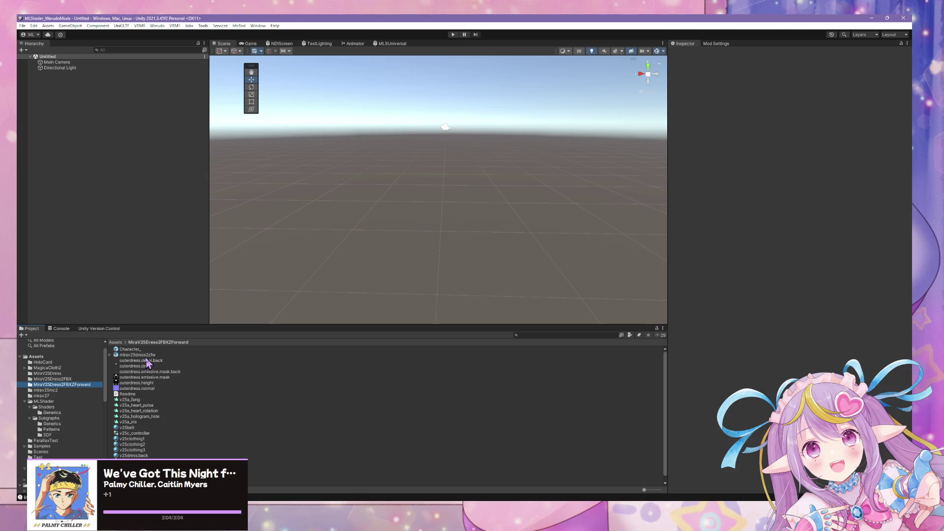
scroll(144, 382, down, 1)
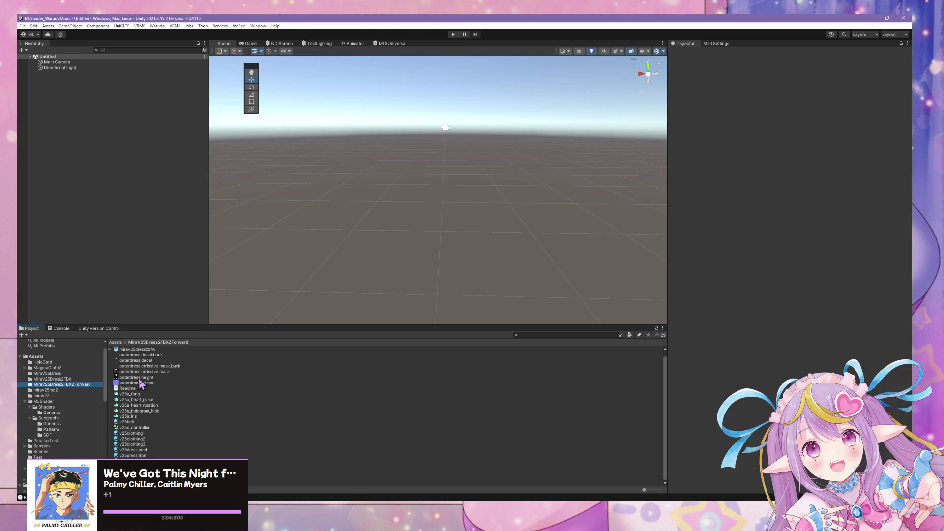
scroll(139, 380, up, 1)
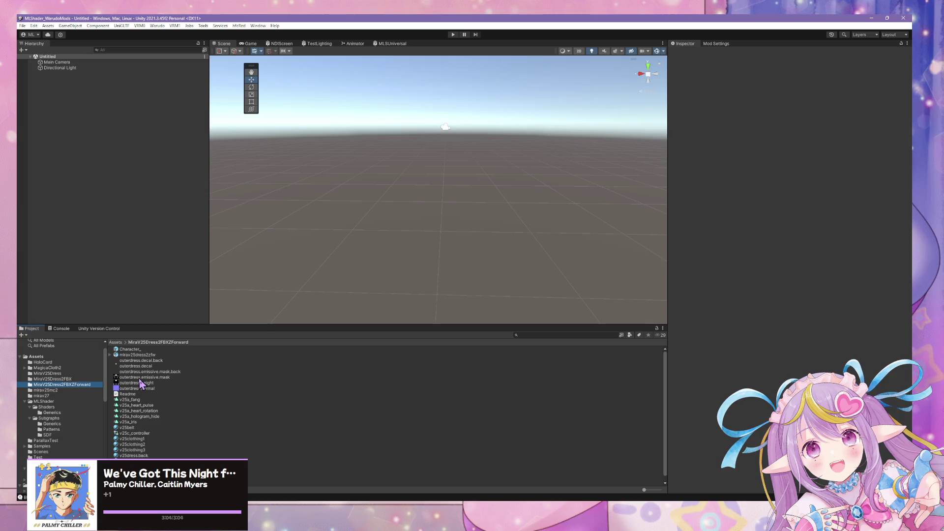
Place the Character_ prefab into the scene and select the avatar root.
drag(130, 349, 103, 257)
click(403, 159)
click(403, 159)
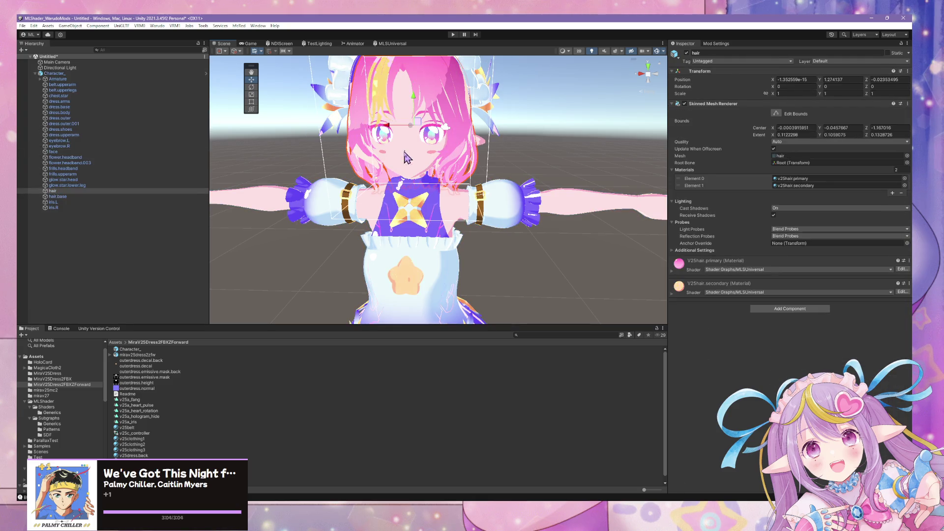
Select the avatar's face mesh from among the overlapping parts.
click(404, 154)
click(404, 153)
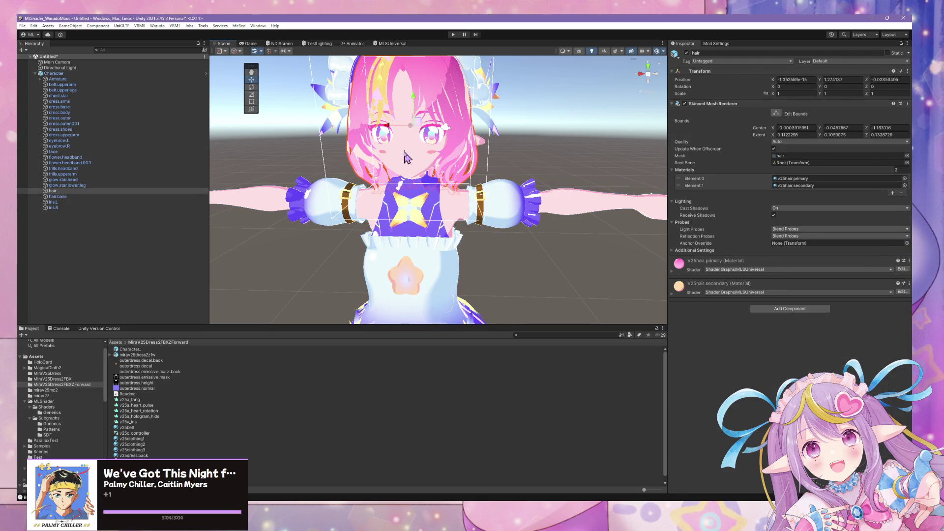
click(404, 154)
click(404, 157)
scroll(675, 304, down, 10)
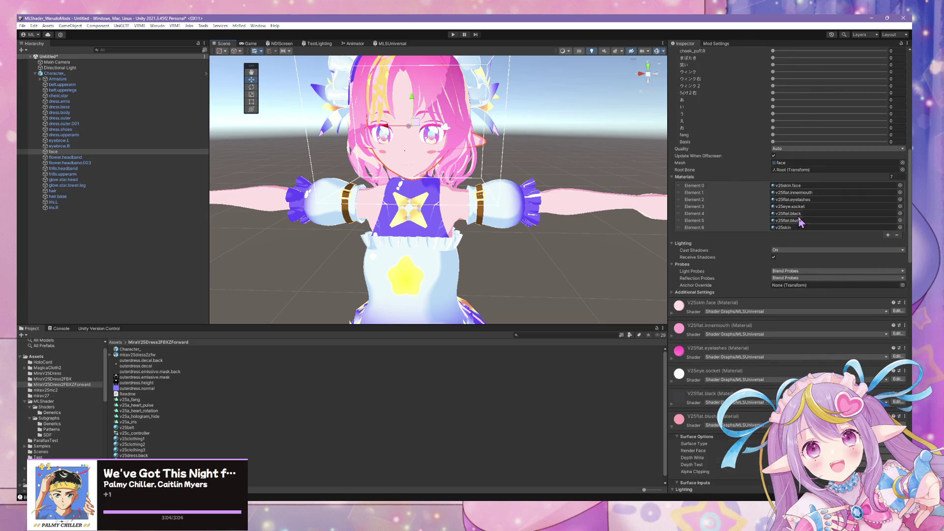
Locate the v25flat.black material and open its Base Lit Color picker.
click(788, 213)
click(132, 417)
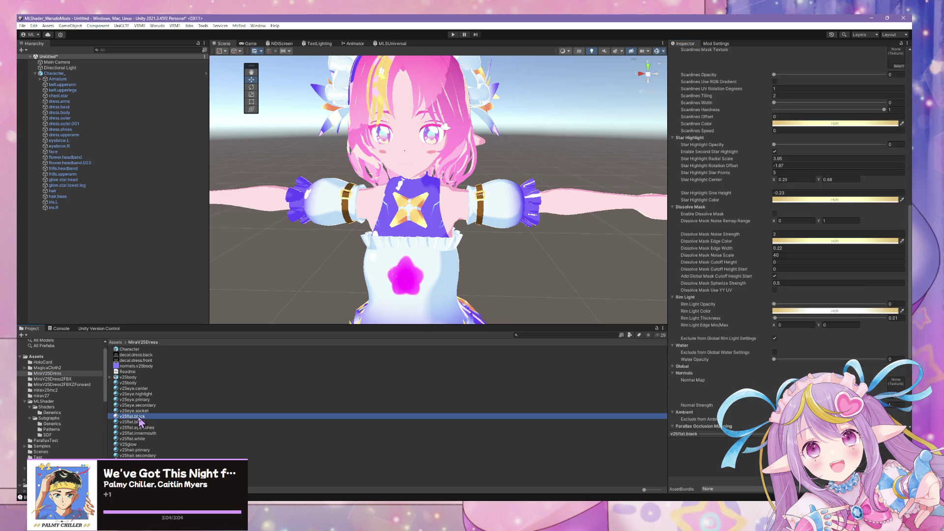
scroll(883, 265, up, 10)
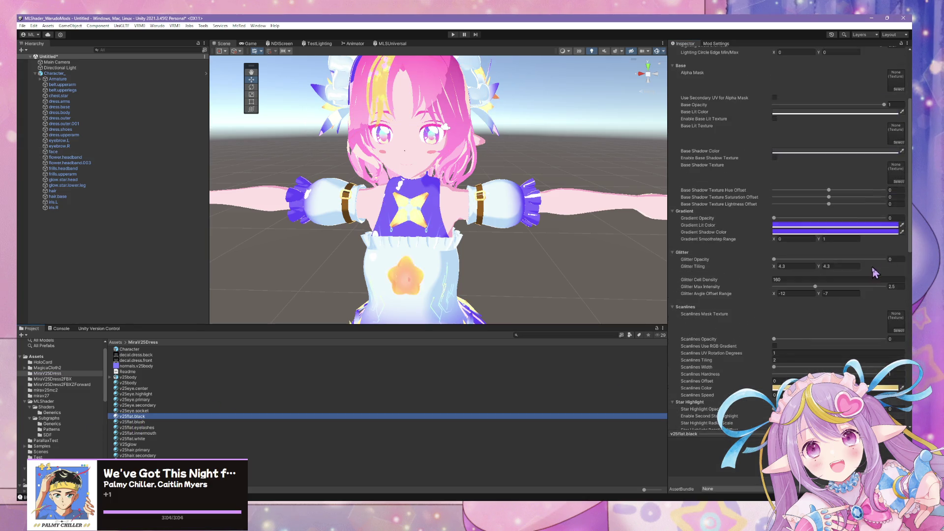
click(880, 225)
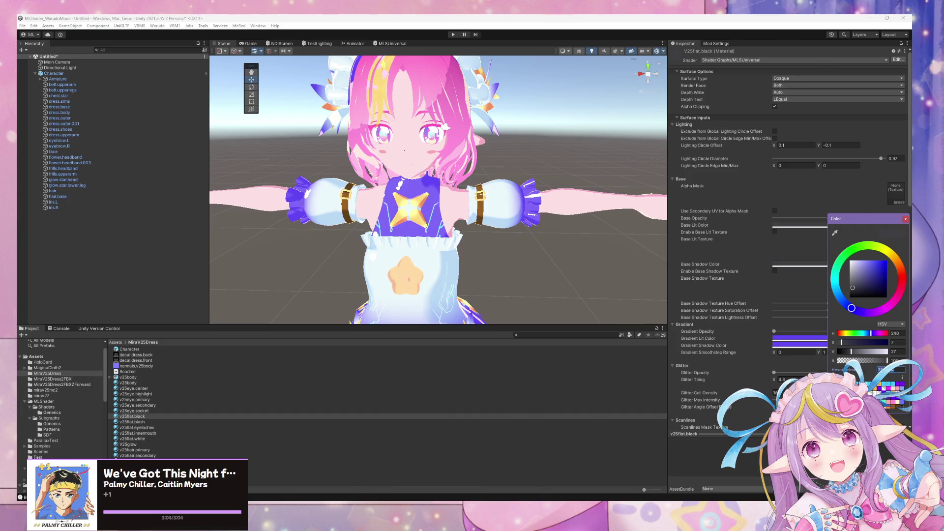
key(alt+Tab)
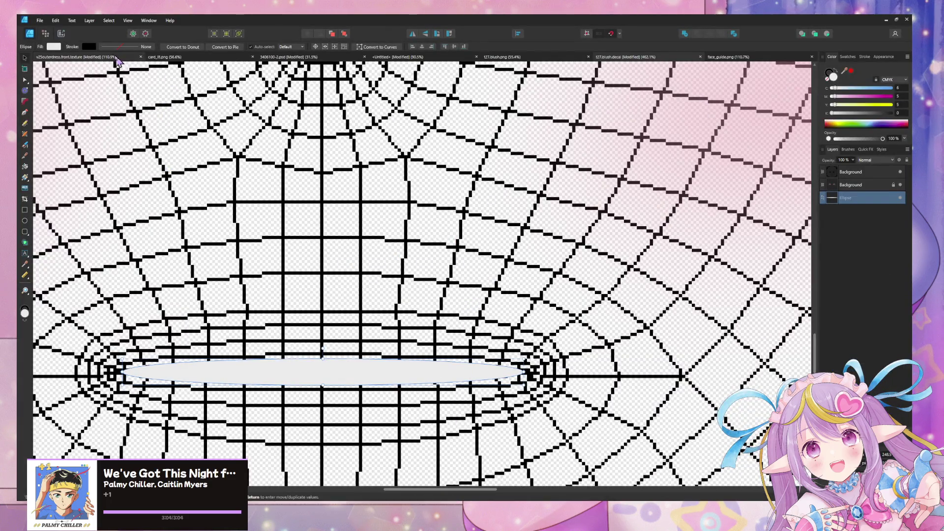
Fill the ellipse with dark grey 3F3F44 and hide the grid texture layer.
click(54, 47)
click(113, 106)
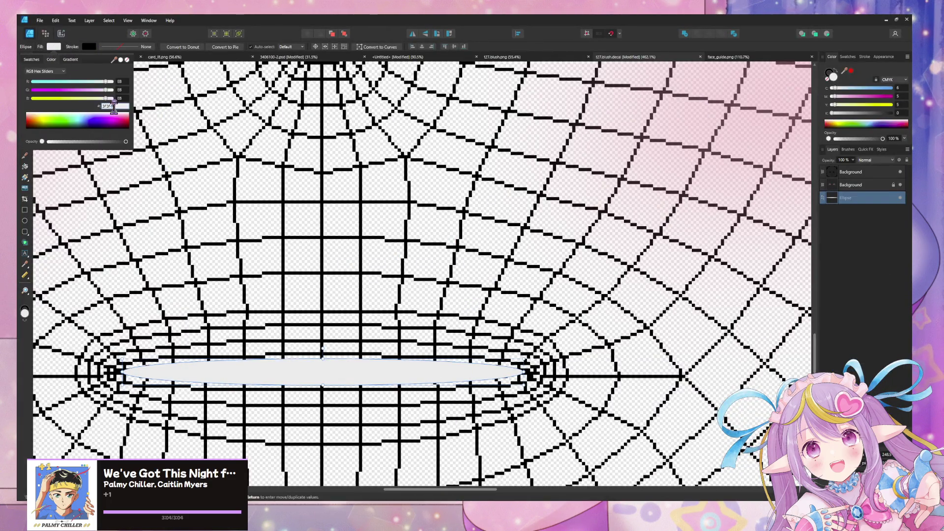
key(Return)
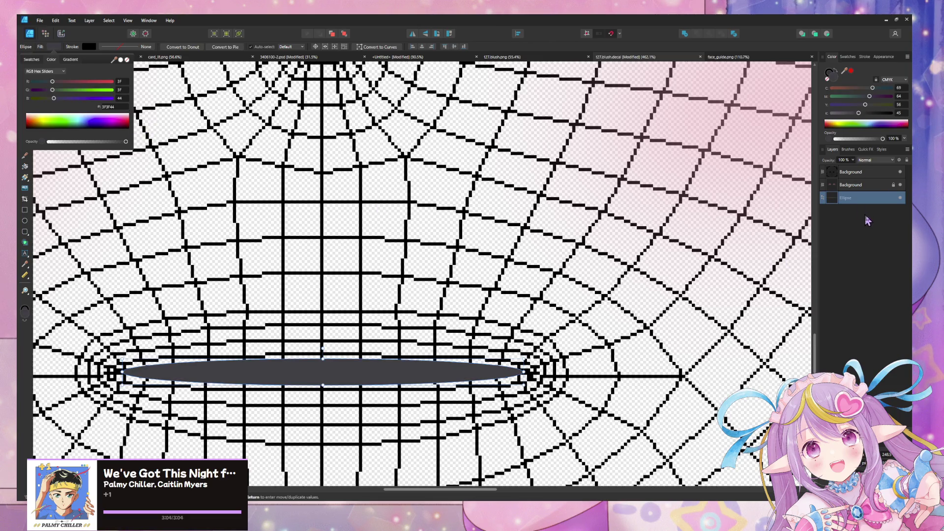
key(Escape)
click(900, 174)
click(901, 173)
click(900, 173)
ctrl+scroll(515, 244, down, 1)
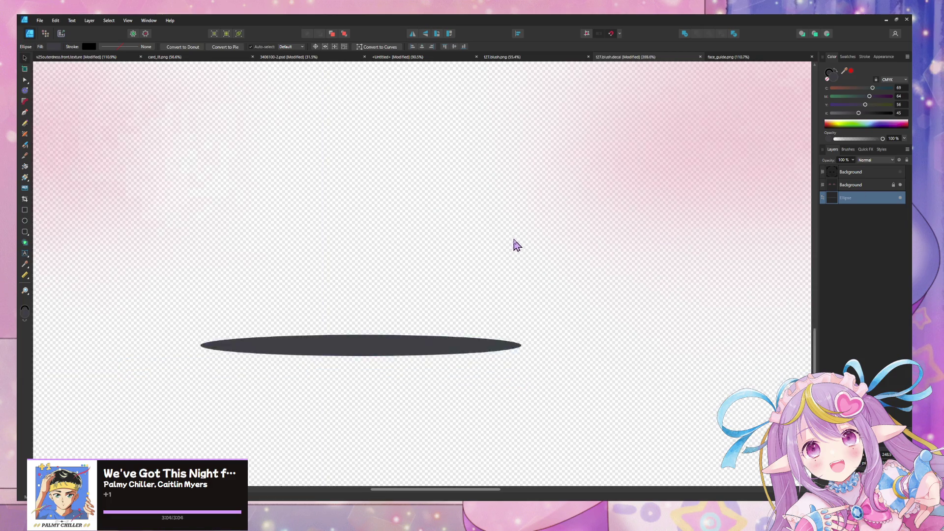
ctrl+scroll(517, 245, down, 3)
Export the artwork as PNG, replacing the existing t27.blush.png.
key(ctrl+alt+shift+s)
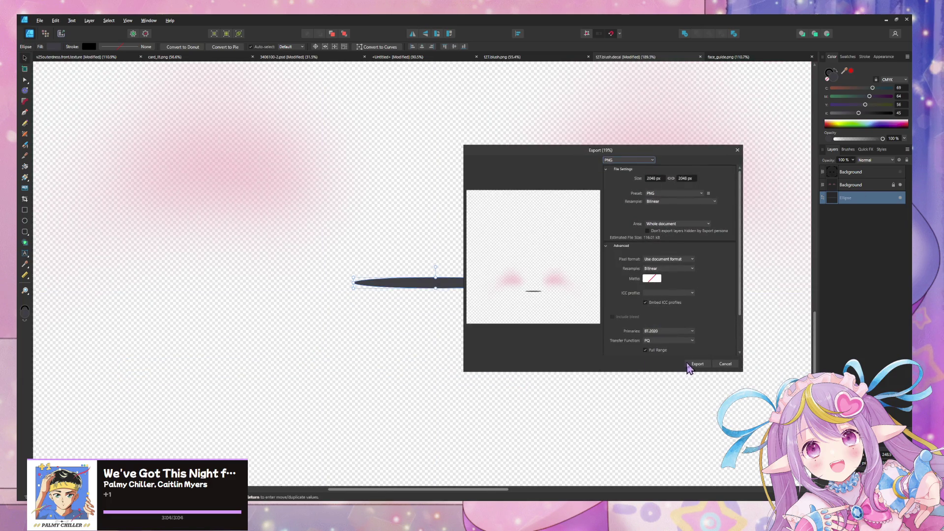
click(688, 366)
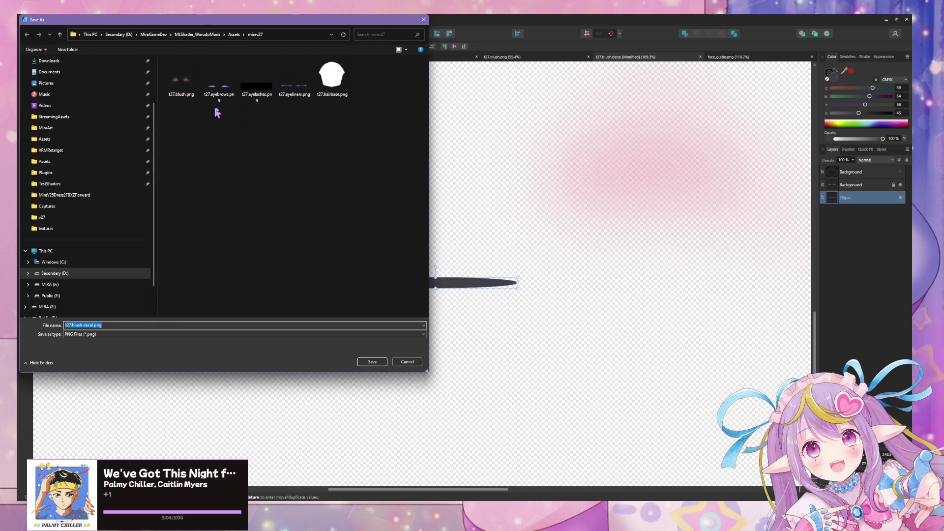
double_click(181, 81)
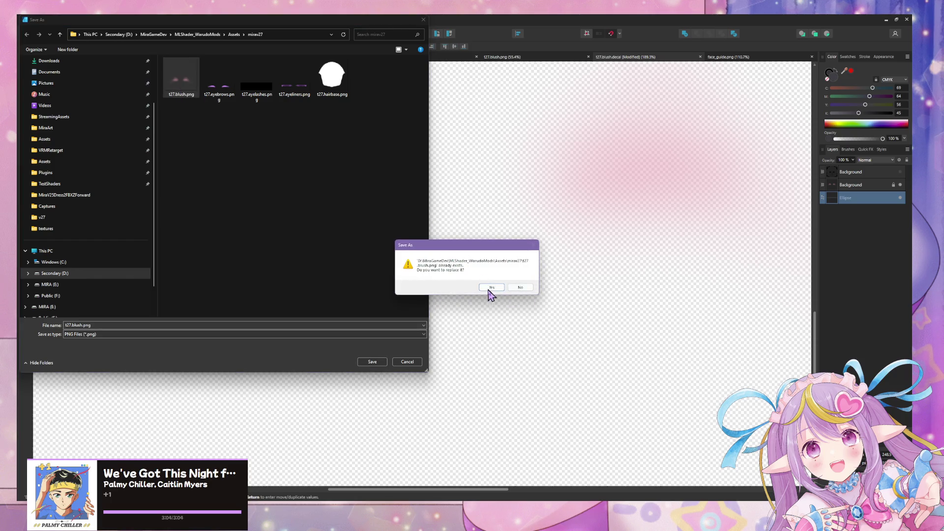
click(491, 288)
In Unity, orbit back to the whole avatar and open the mirav27 asset folder.
key(alt+Tab)
mouse_move(531, 209)
alt+mouse_down()
mouse_move(374, 295)
mouse_move(246, 344)
alt+mouse_up()
click(48, 396)
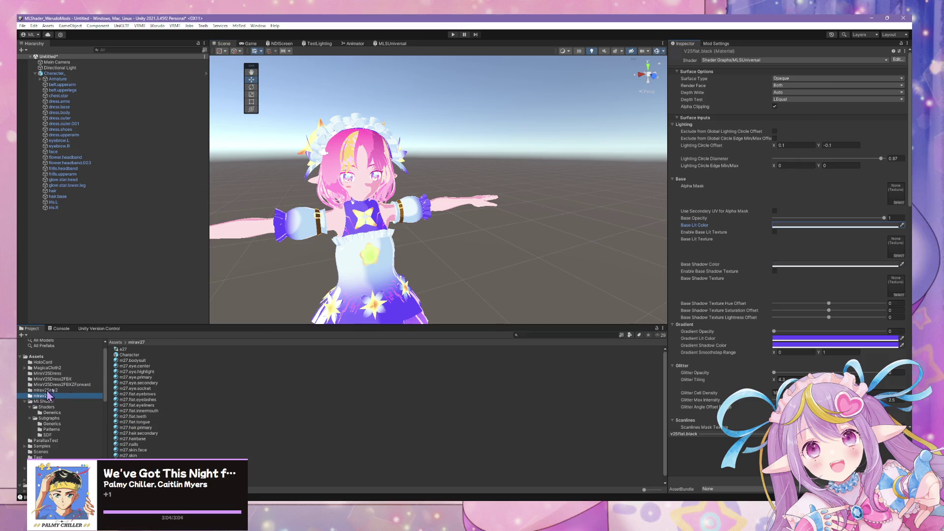
Place the mirav27 Character prefab in the scene and move it to X -0.76.
mouse_move(142, 357)
mouse_down()
mouse_move(120, 289)
mouse_move(514, 241)
mouse_move(409, 212)
mouse_move(353, 264)
mouse_up()
scroll(513, 241, up, 5)
drag(307, 319, 245, 317)
mouse_move(443, 246)
middle_down()
mouse_move(506, 202)
mouse_move(430, 201)
middle_up()
Check the 2048×2048 T27.blush texture's import settings and view beneath the character's chin.
scroll(435, 192, up, 6)
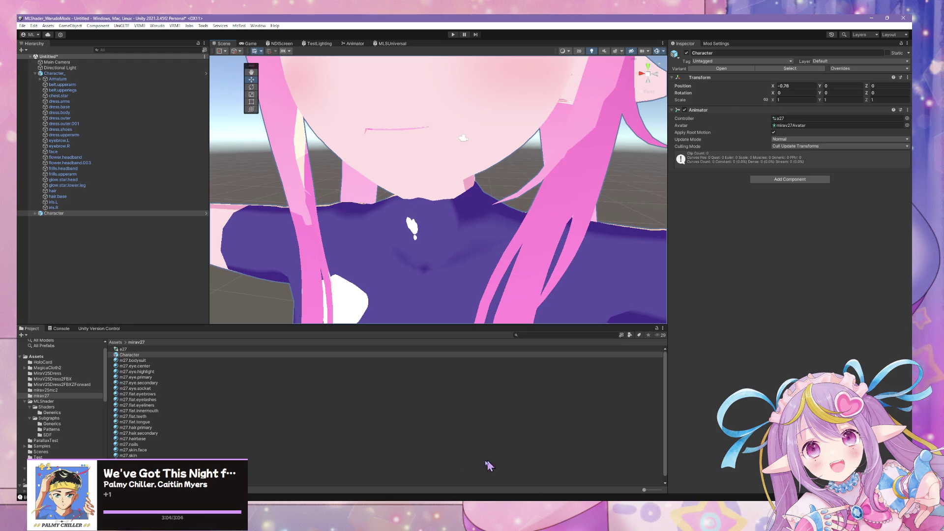
scroll(133, 449, down, 1)
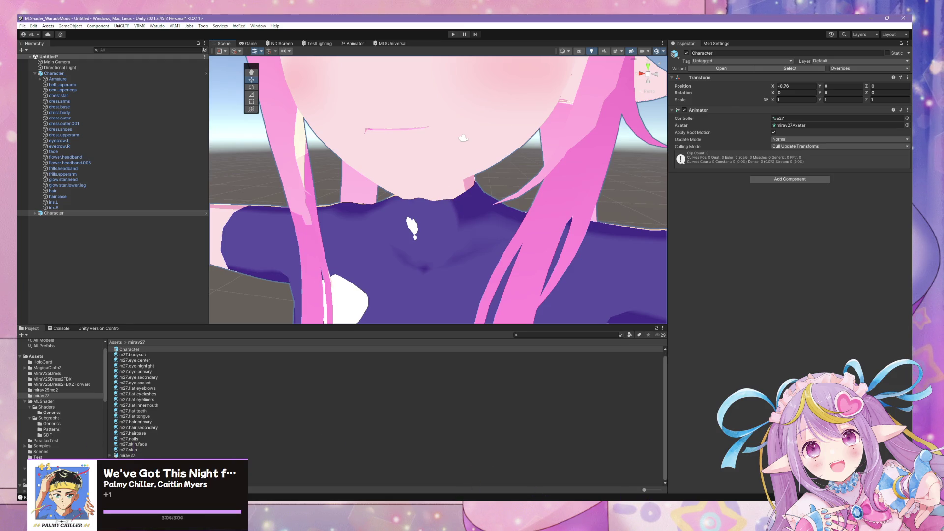
click(148, 483)
key(Up)
key(Up)
key(Up)
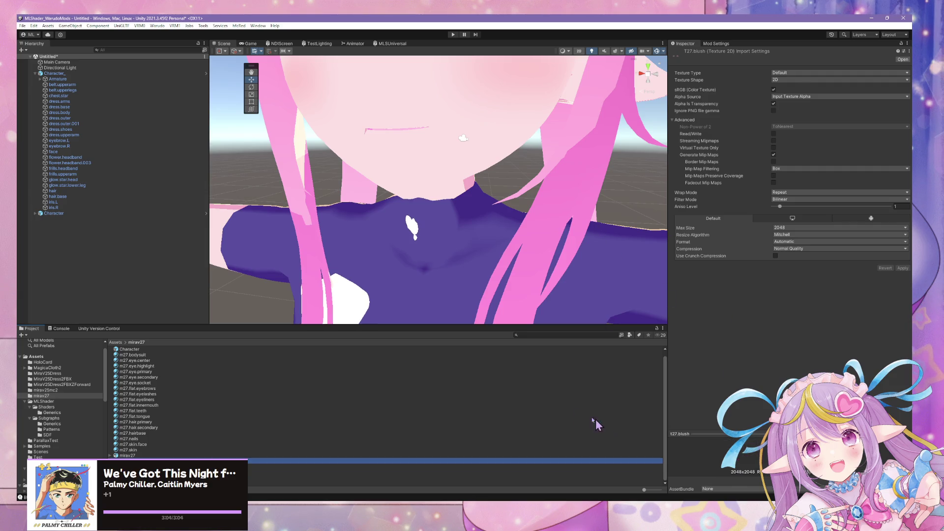
middle_drag(430, 185, 437, 131)
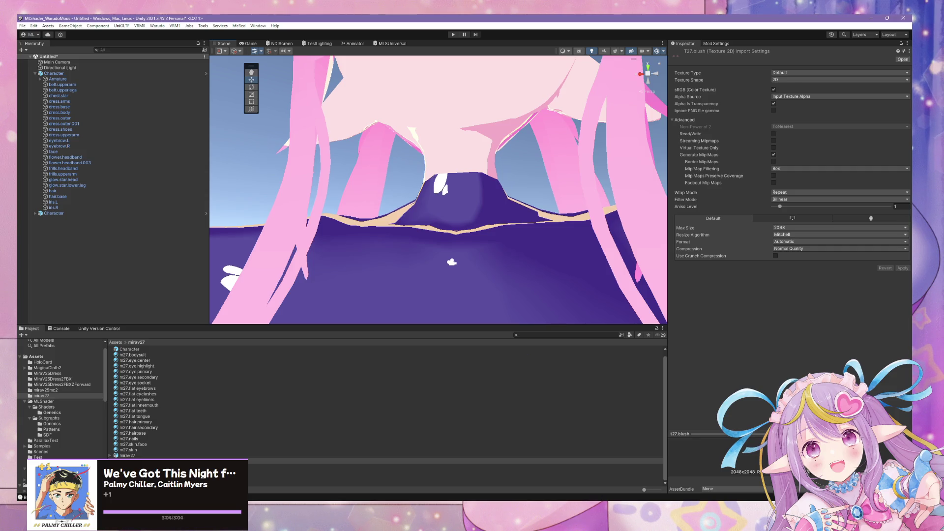
click(419, 465)
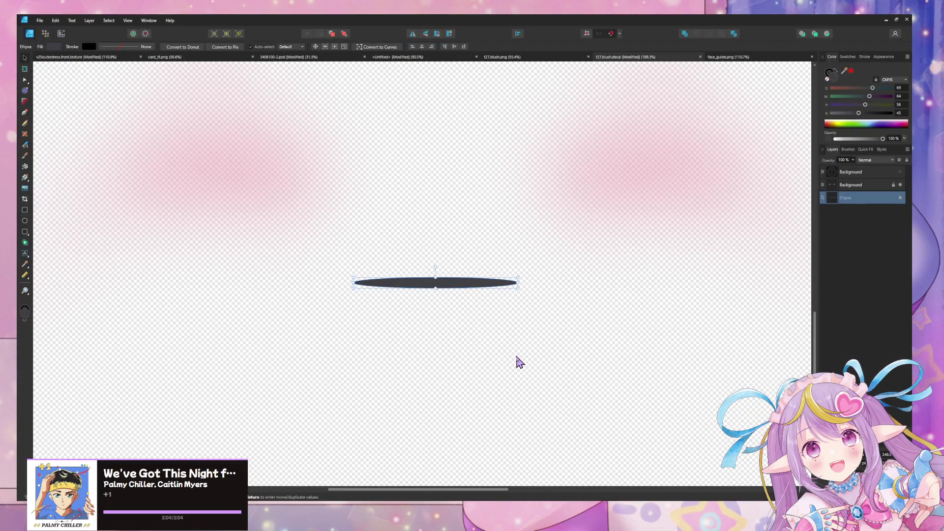
Re-export the artwork as a 2048 px PNG, overwriting t27.blush.png.
key(ctrl+alt+shift+w)
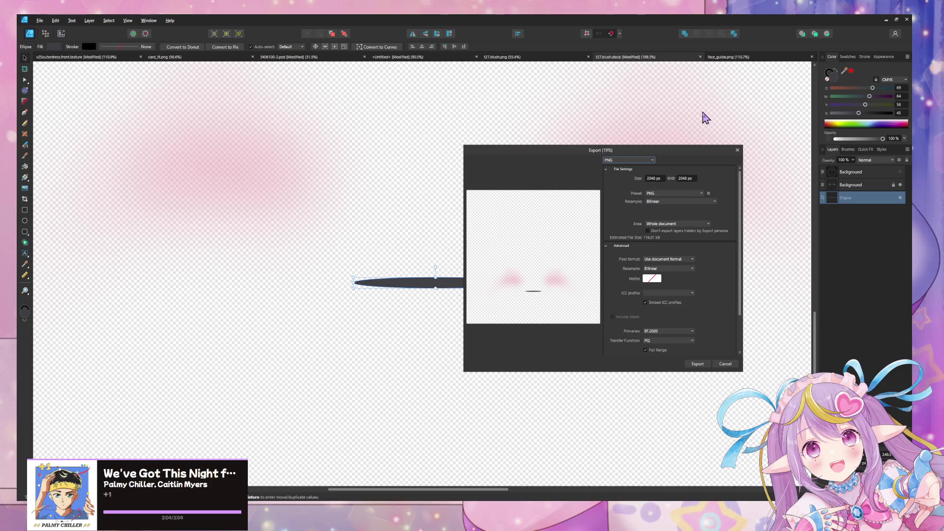
click(696, 366)
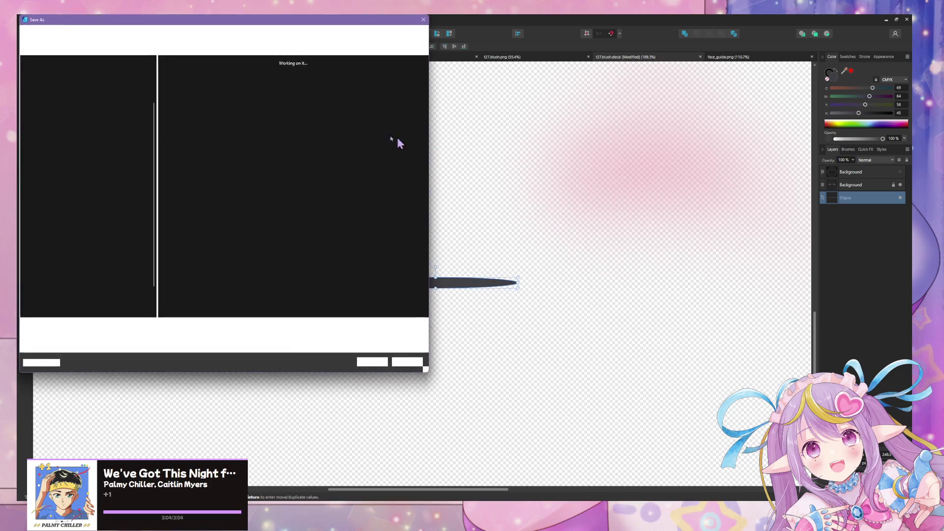
double_click(187, 84)
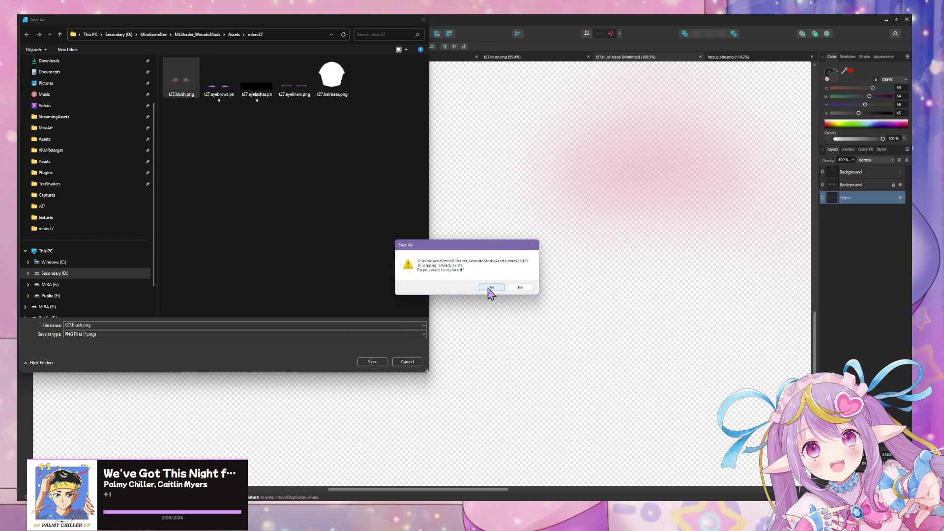
click(490, 288)
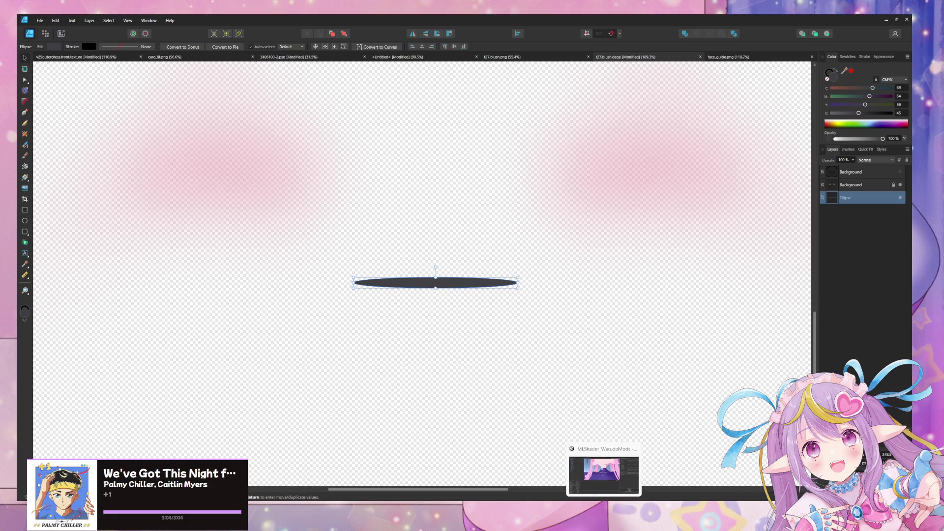
click(604, 472)
mouse_move(504, 139)
middle_down()
mouse_move(506, 131)
mouse_move(505, 168)
mouse_move(519, 179)
middle_up()
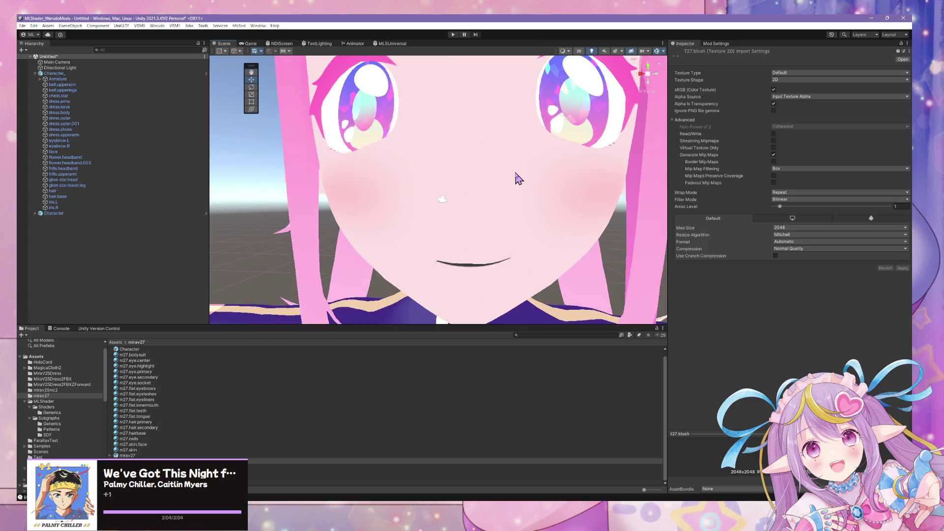
scroll(517, 177, down, 5)
scroll(511, 175, up, 8)
scroll(515, 172, up, 2)
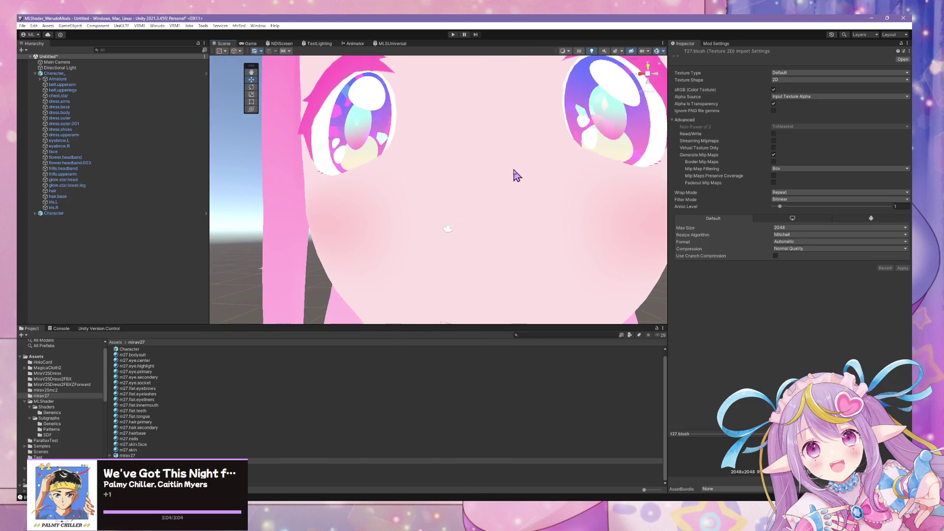
middle_drag(514, 173, 510, 158)
scroll(516, 169, down, 3)
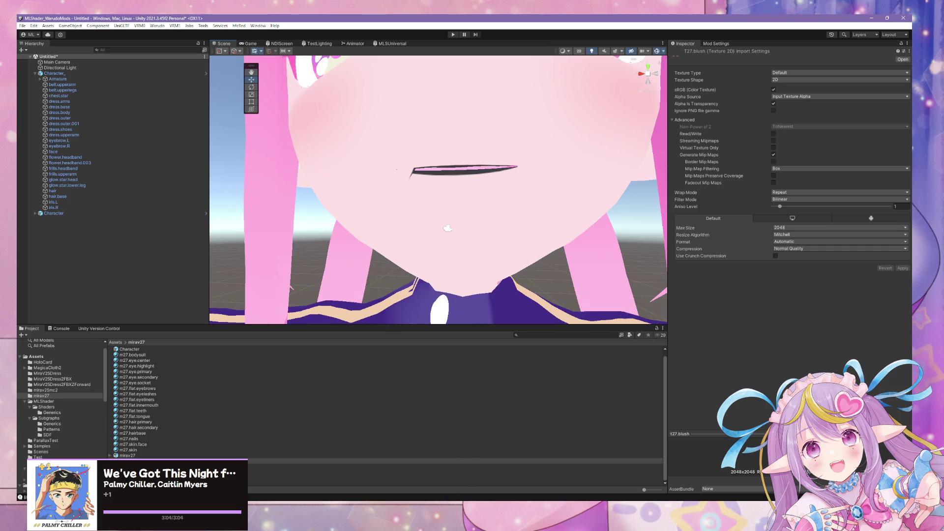
key(alt+Tab)
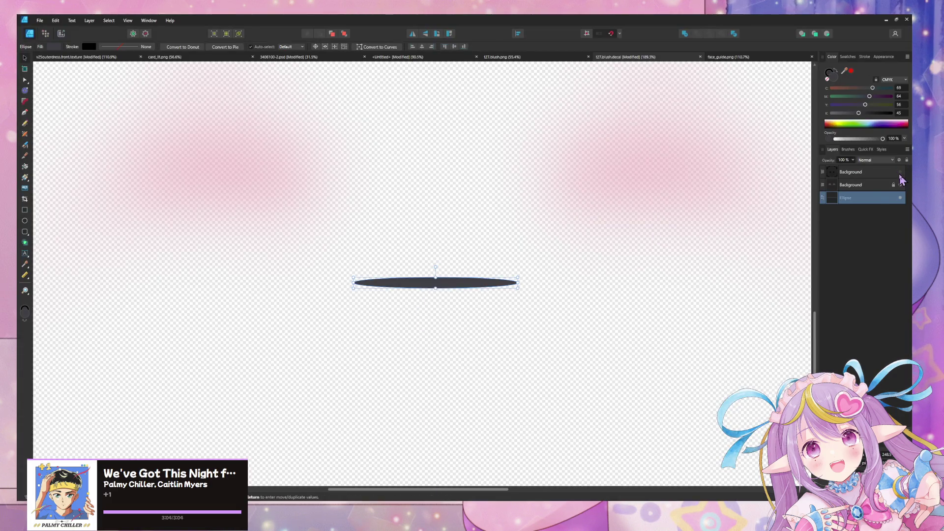
Show the face wireframe guide layer faded to 13% opacity.
click(900, 172)
scroll(462, 315, up, 3)
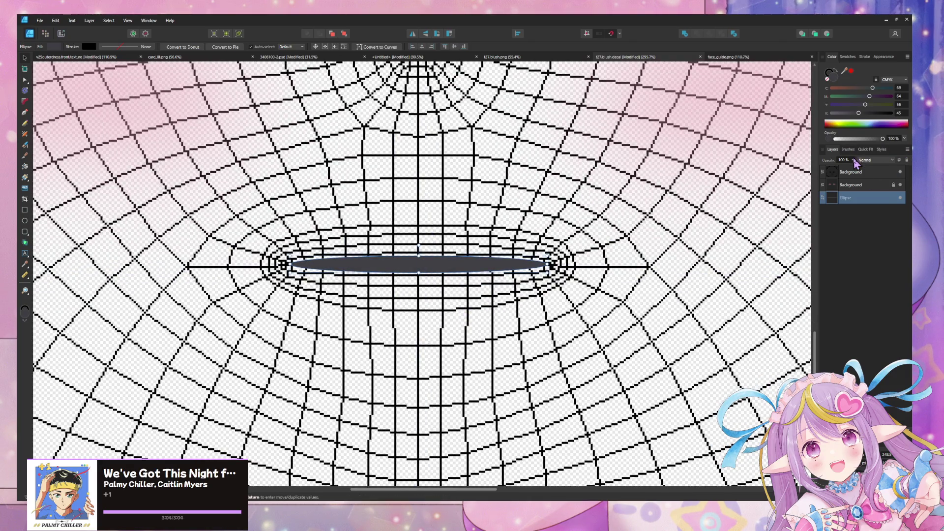
mouse_move(858, 173)
mouse_down()
mouse_move(804, 169)
mouse_move(817, 172)
mouse_up()
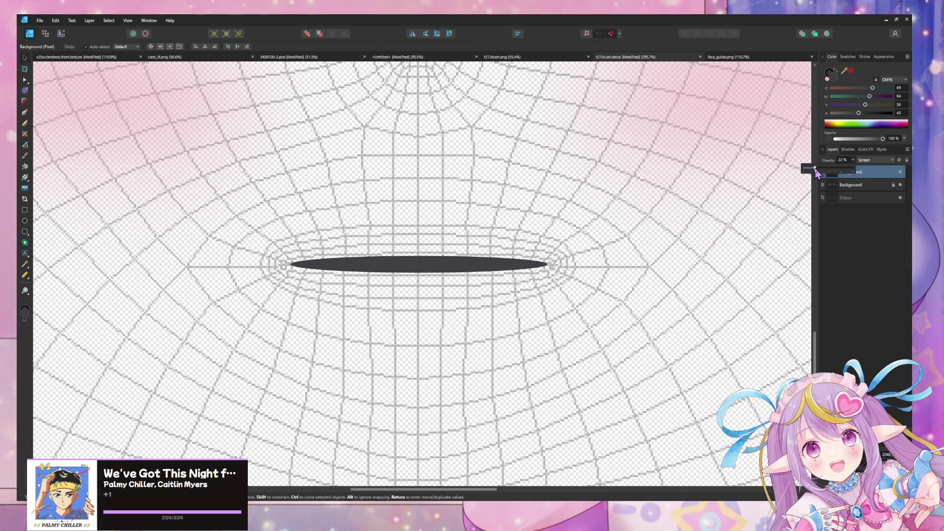
click(441, 263)
click(872, 177)
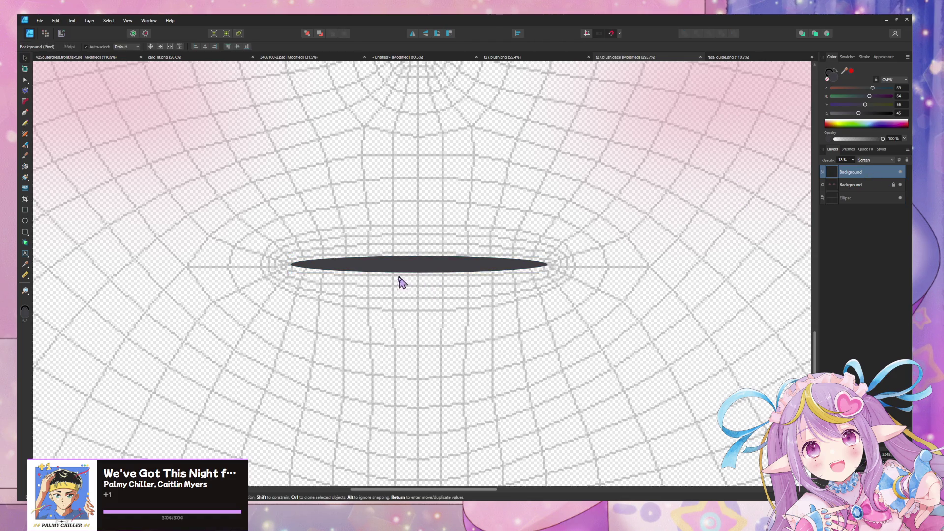
Squash the mouth ellipse to about 11 px tall.
click(416, 265)
drag(419, 261, 422, 262)
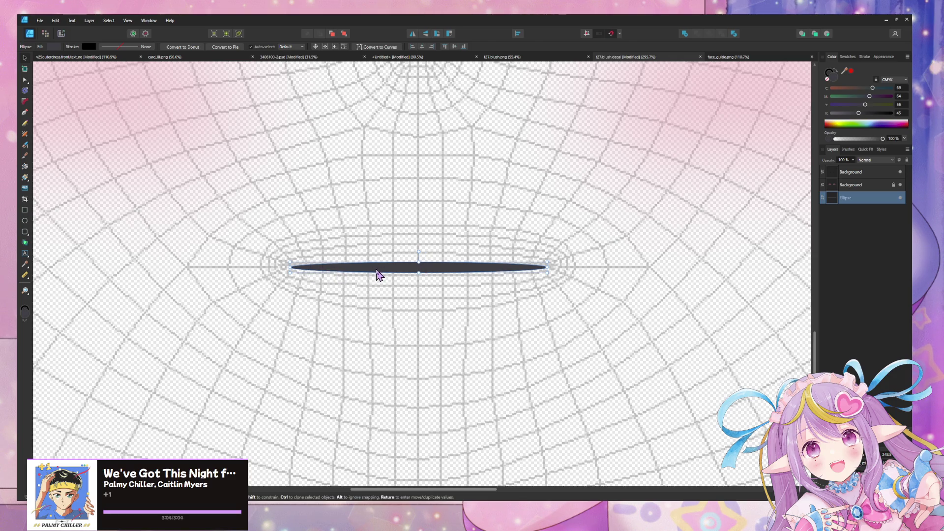
ctrl+scroll(378, 274, up, 3)
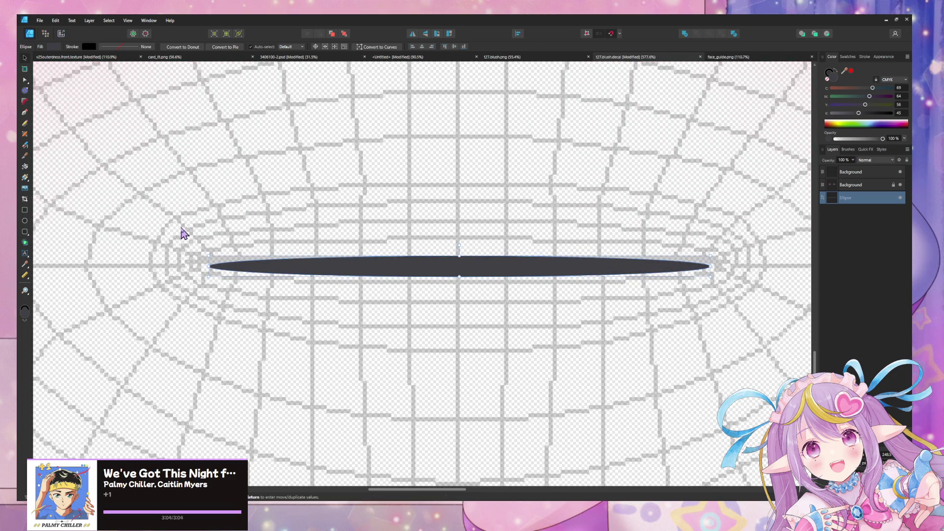
click(25, 81)
Convert the ellipse to curves, raise both mouth ends about 8 px, and flatten the centre.
right_click(342, 271)
click(350, 270)
right_click(350, 269)
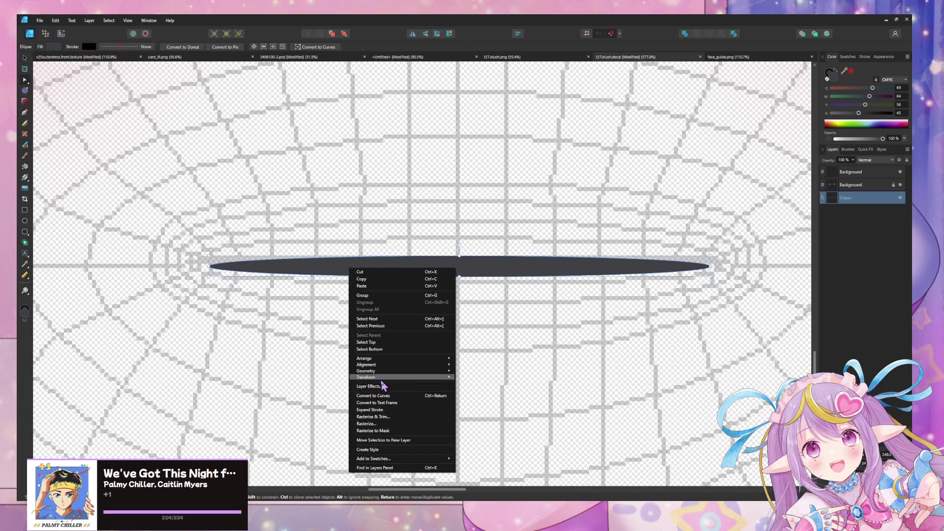
click(411, 396)
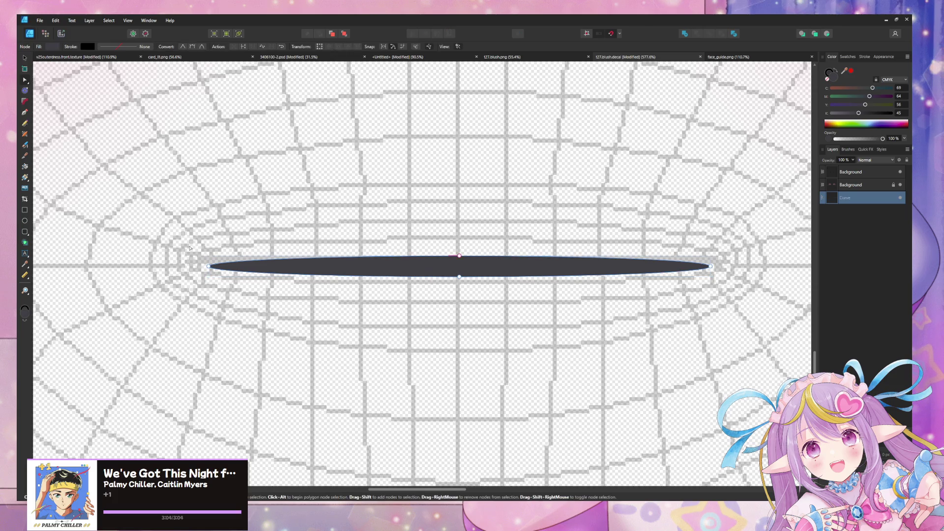
click(209, 266)
shift+click(711, 267)
drag(711, 269, 710, 264)
drag(459, 278, 459, 257)
Select the mouth curve and nudge it left onto the face's centre line.
click(25, 60)
shift+click(506, 269)
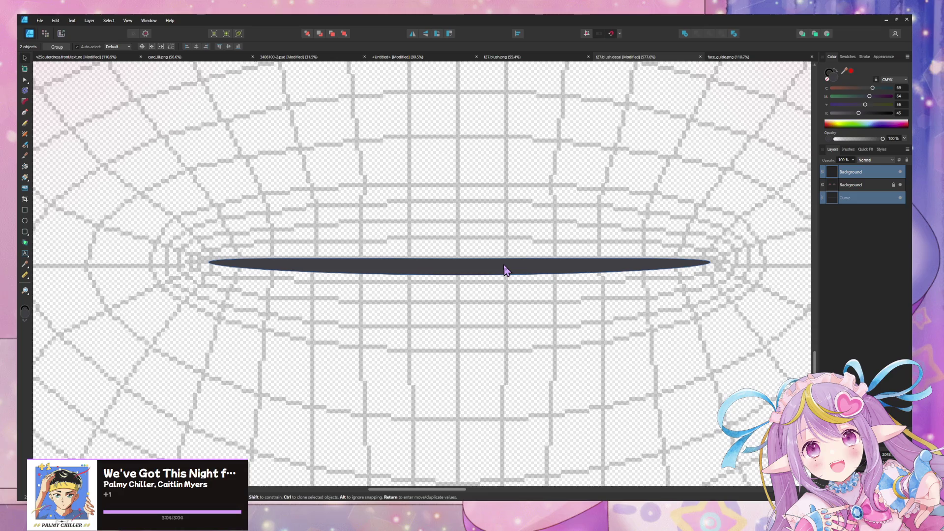
click(506, 270)
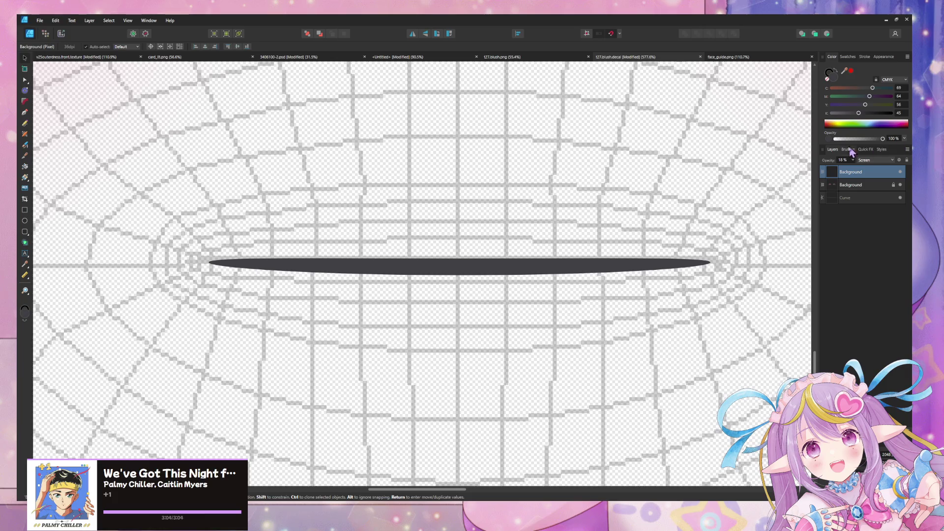
click(851, 196)
key(Left)
key(Left)
key(Left)
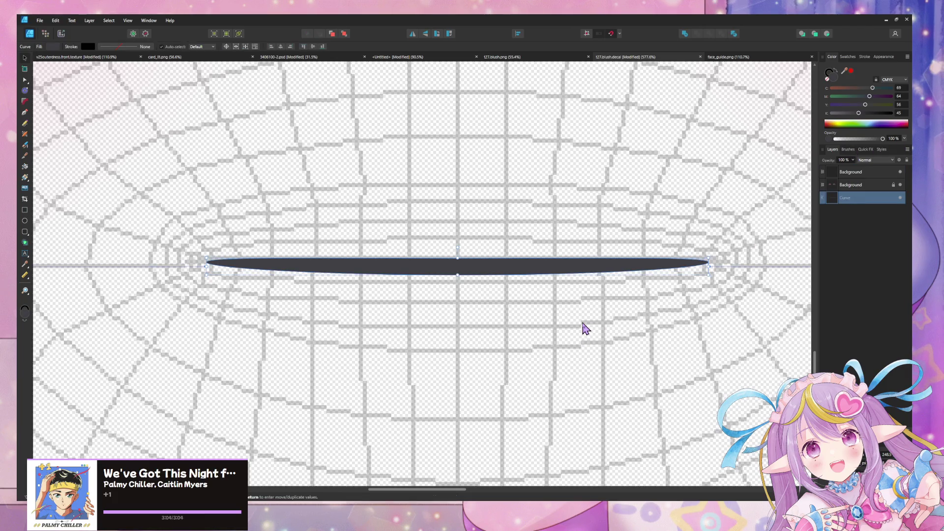
ctrl+scroll(580, 323, down, 4)
Export the artwork again, overwriting t27.blush.png.
key(ctrl+shift+alt+w)
click(696, 364)
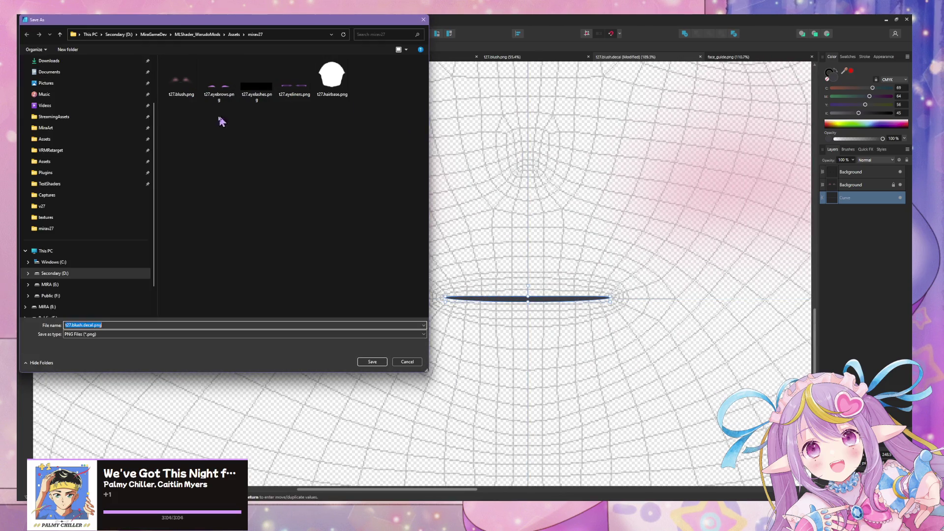
double_click(194, 85)
click(483, 287)
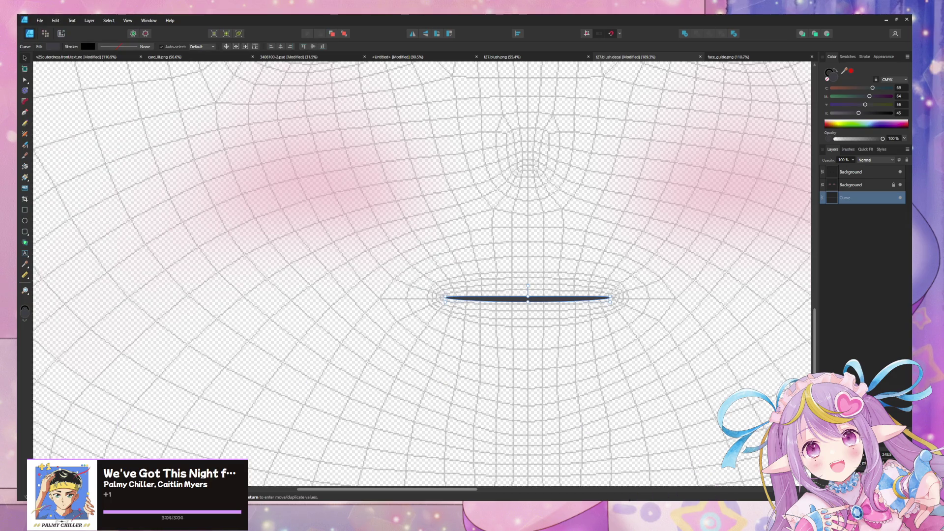
Inspect the flatter, curved mouth on the avatar's face in Unity's Scene view.
key(alt+Tab)
scroll(489, 228, down, 5)
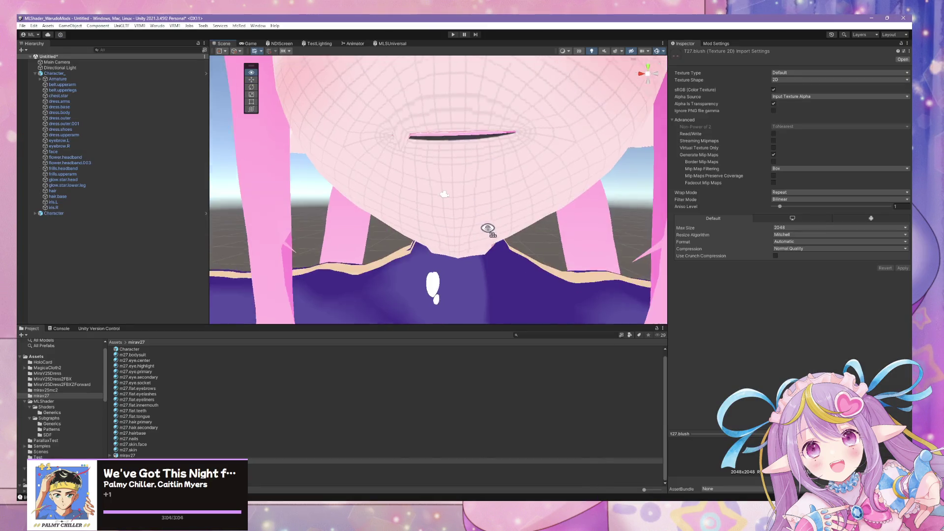
scroll(495, 227, up, 8)
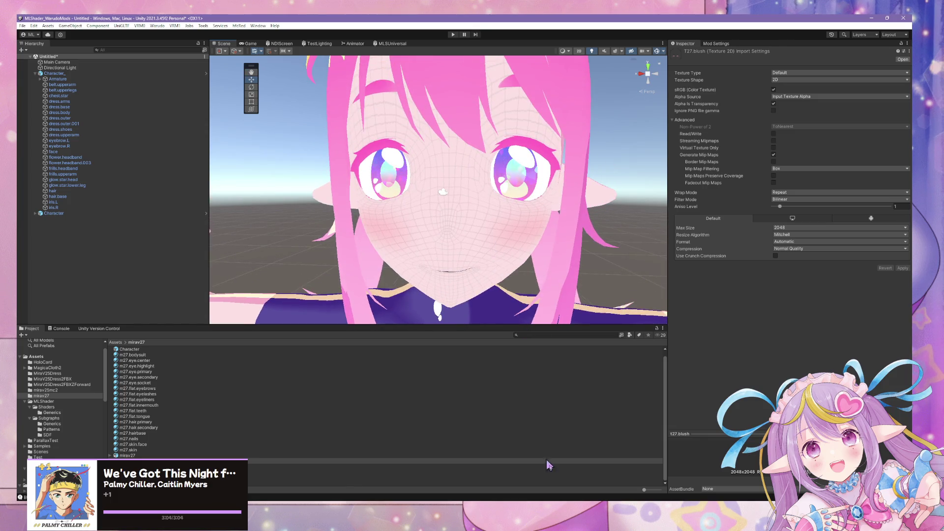
alt+drag(506, 255, 515, 274)
scroll(514, 274, up, 2)
middle_drag(515, 274, 521, 162)
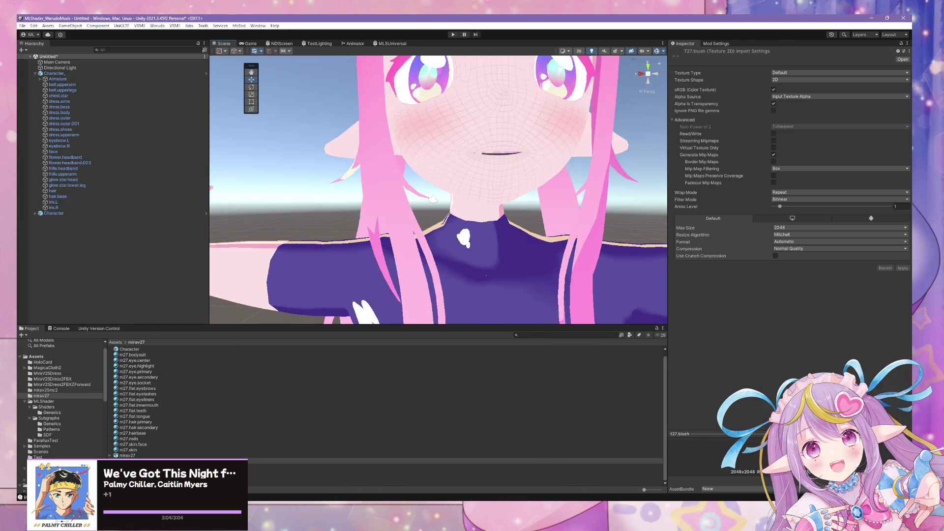
key(alt+Tab)
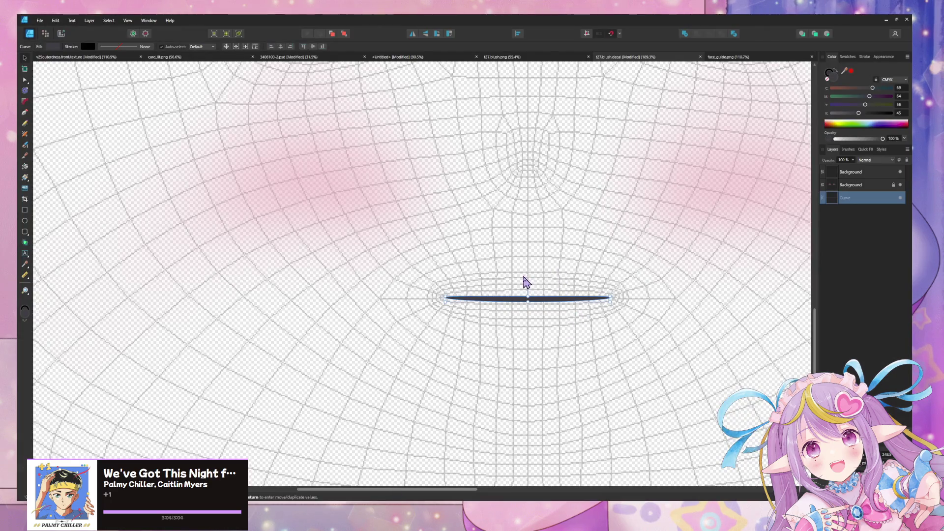
Hide the wireframe guide, reselect the mouth curve, and put Blender's face mesh in object mode.
scroll(543, 339, up, 1)
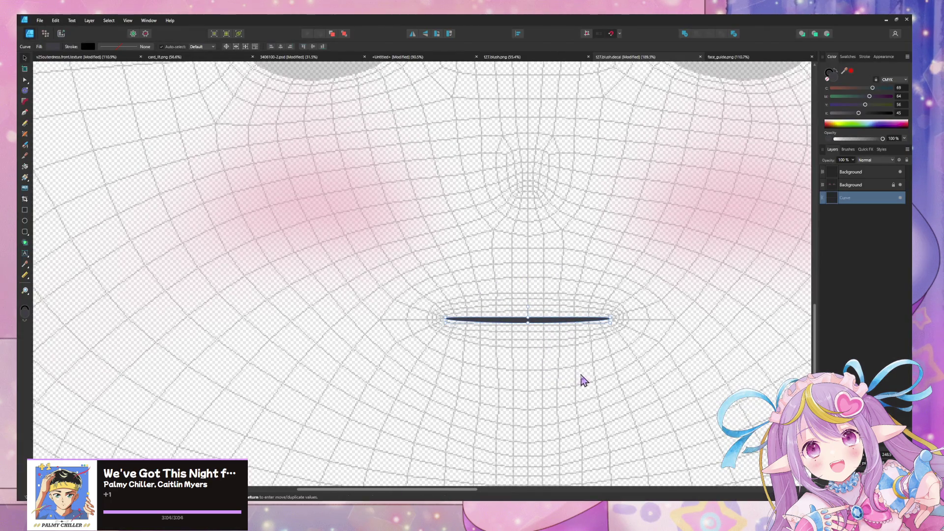
click(901, 172)
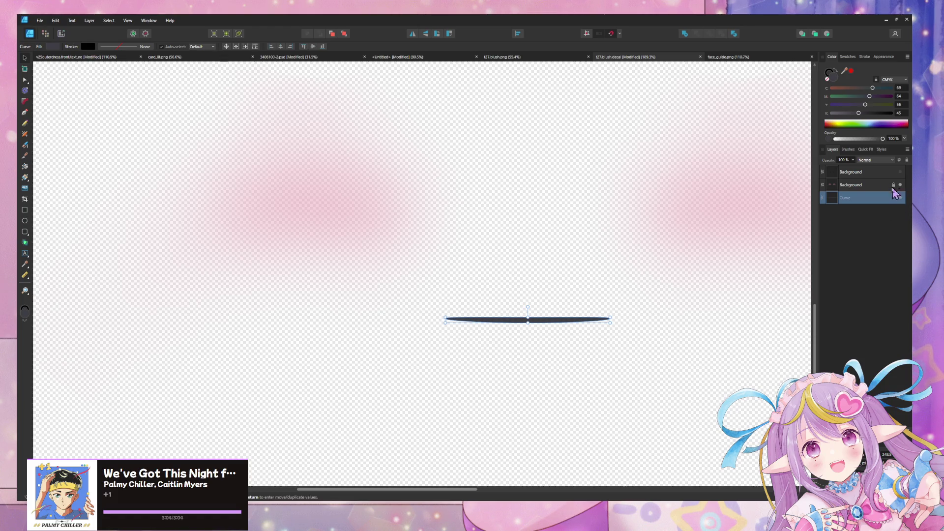
click(858, 188)
click(858, 198)
key(alt+Tab)
key(Tab)
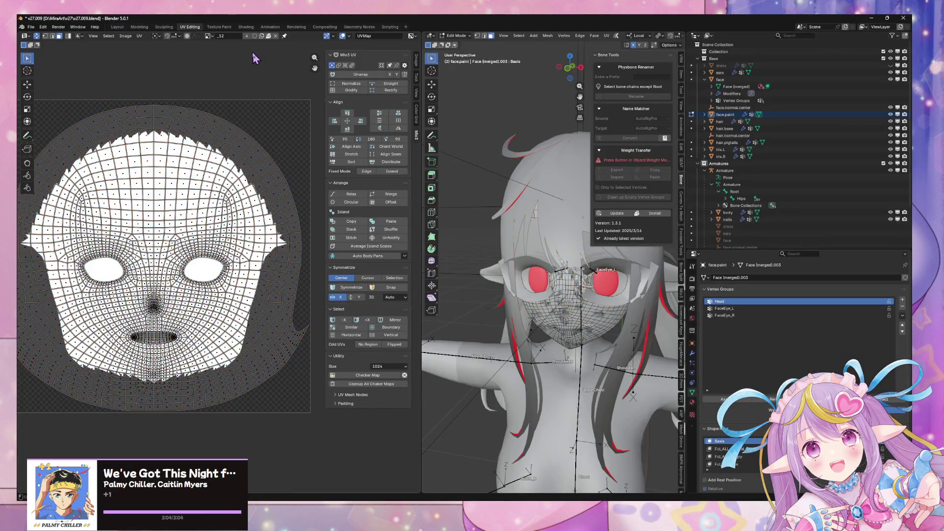
Open the v25flat.blush material in the MiraV25Dress folder and review its pink Base Lit Color.
key(alt+Tab)
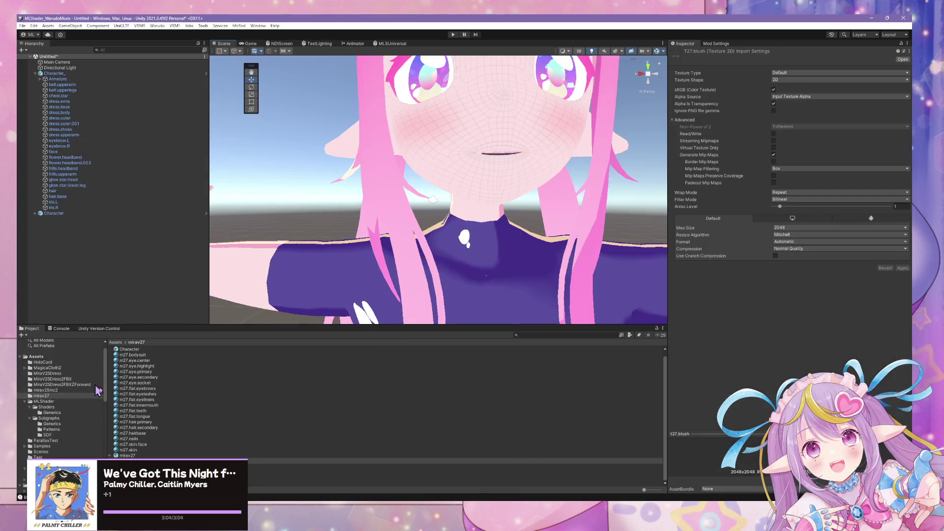
click(54, 391)
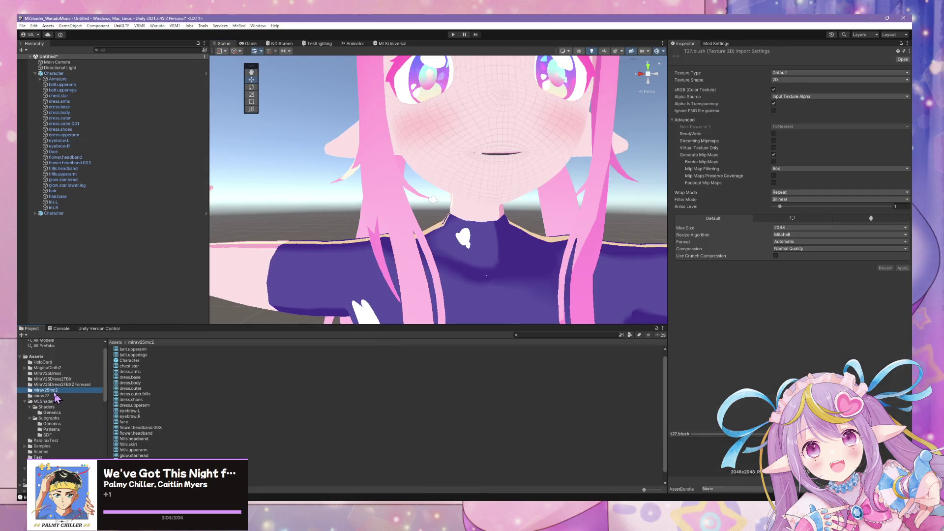
click(61, 384)
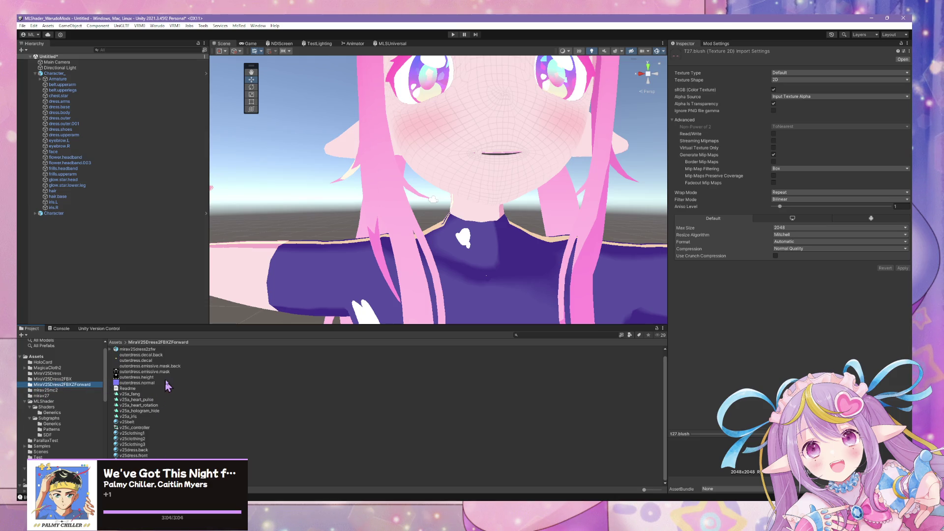
click(49, 379)
click(54, 375)
click(133, 422)
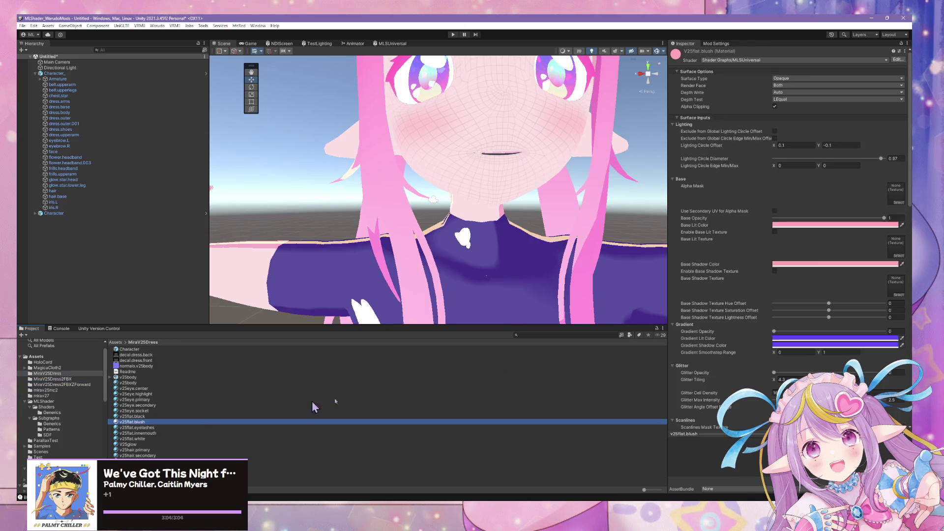
click(836, 225)
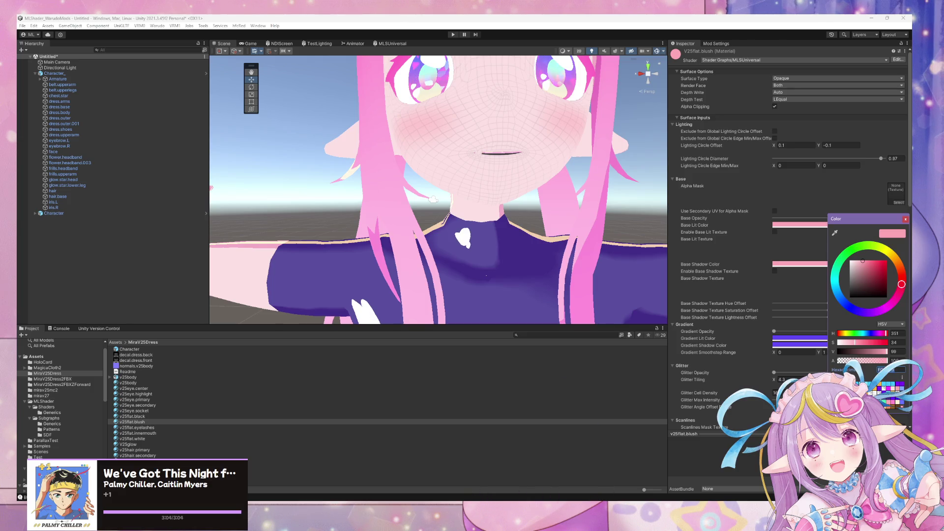
key(alt+Tab)
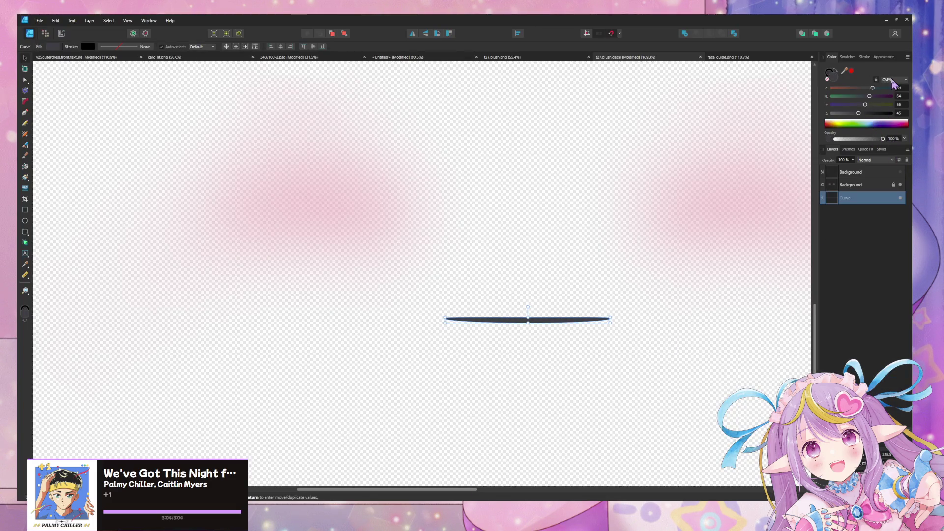
Fill the mouth curve with pink hex colour FCA6B3.
click(895, 85)
click(900, 106)
click(894, 113)
text(FCA6B3)
key(Return)
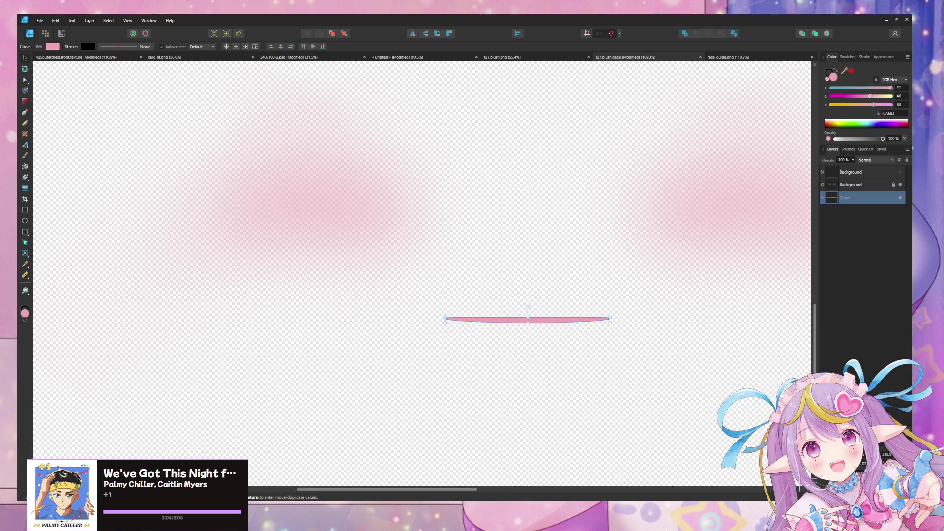
Soften the pink curve with a slight 2.6 px Gaussian Blur layer effect.
key(ctrl+shift+e)
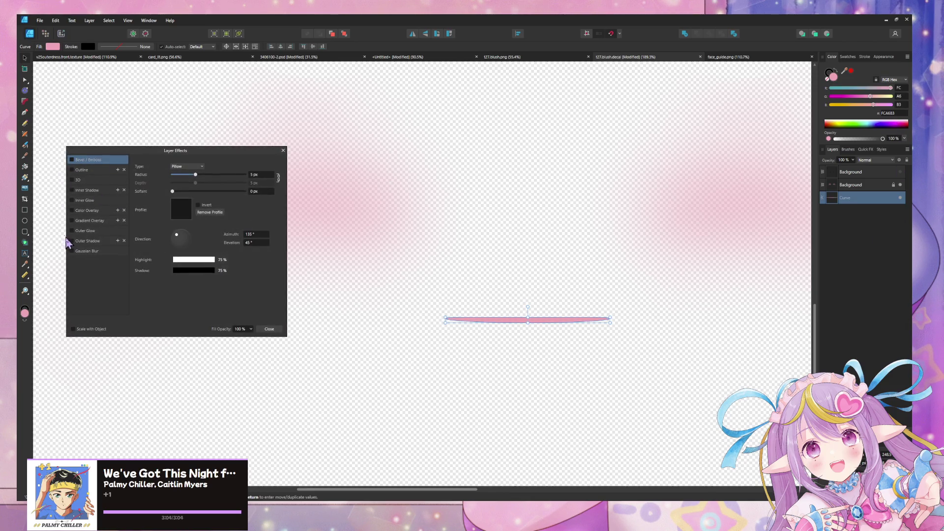
click(81, 211)
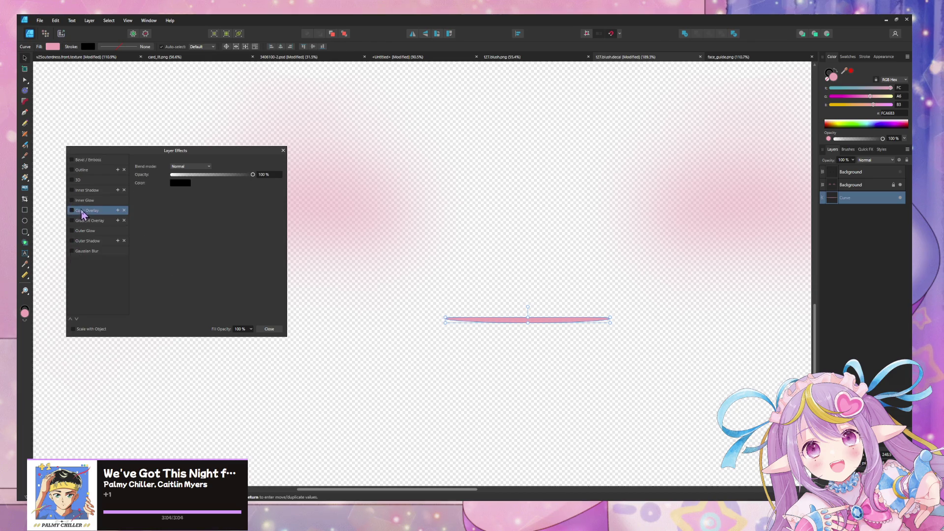
click(72, 211)
click(72, 211)
click(93, 251)
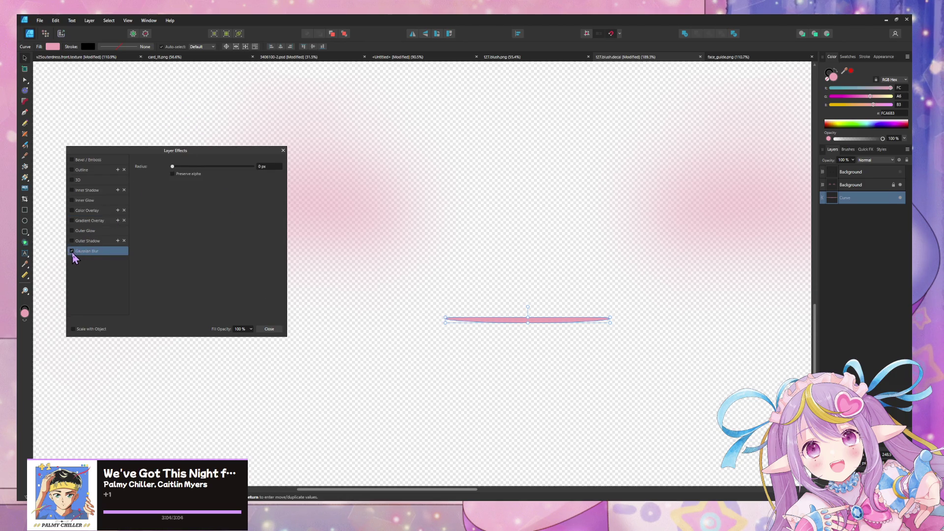
mouse_move(172, 167)
mouse_down()
mouse_move(208, 167)
mouse_move(193, 167)
mouse_up()
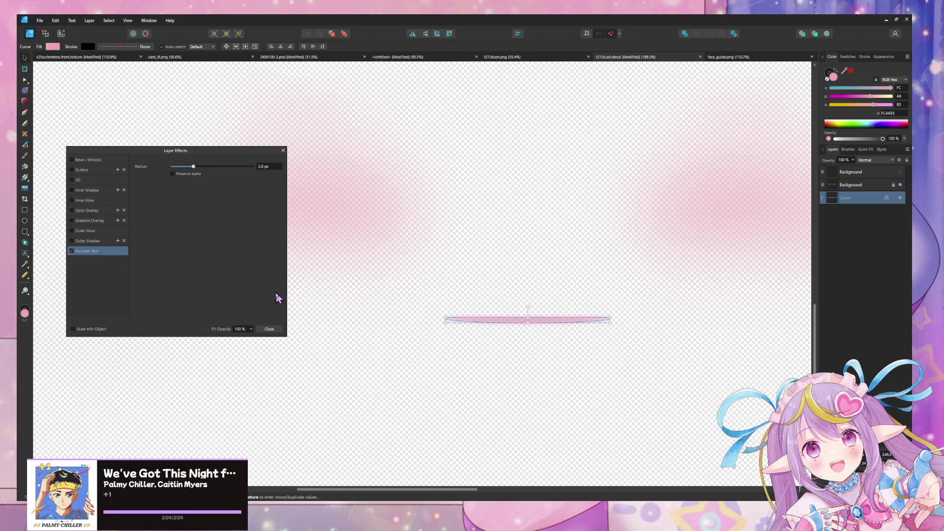
click(270, 329)
key(ctrl+alt+shift+w)
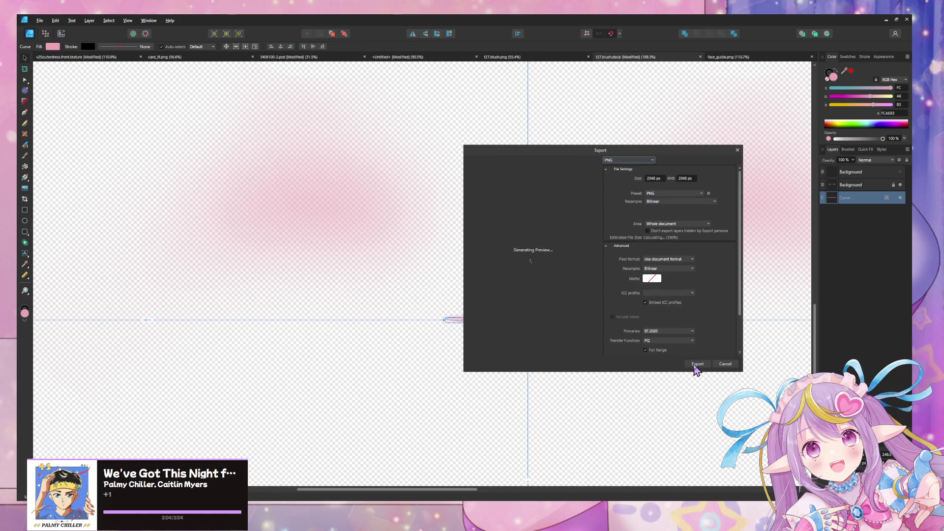
Export the artwork as a PNG replacing t27.blush.png.
click(695, 364)
double_click(177, 71)
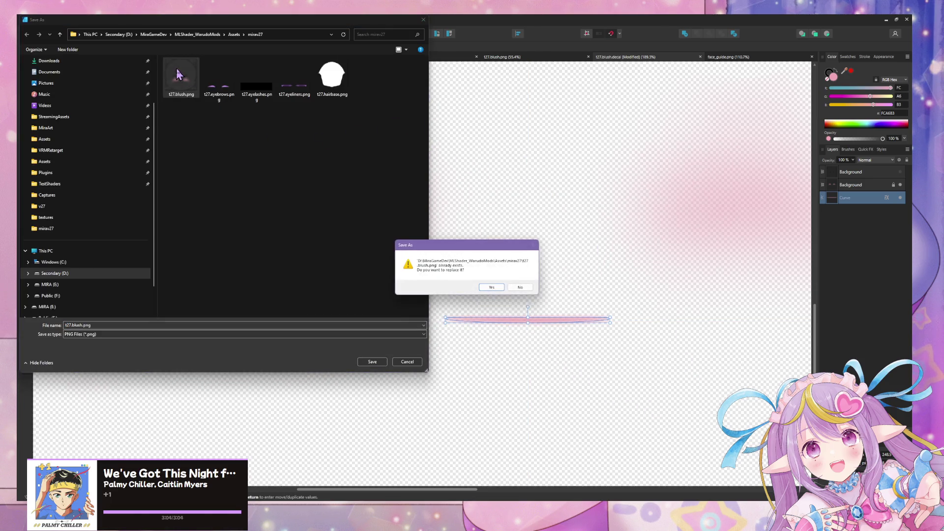
click(499, 292)
key(alt+Tab)
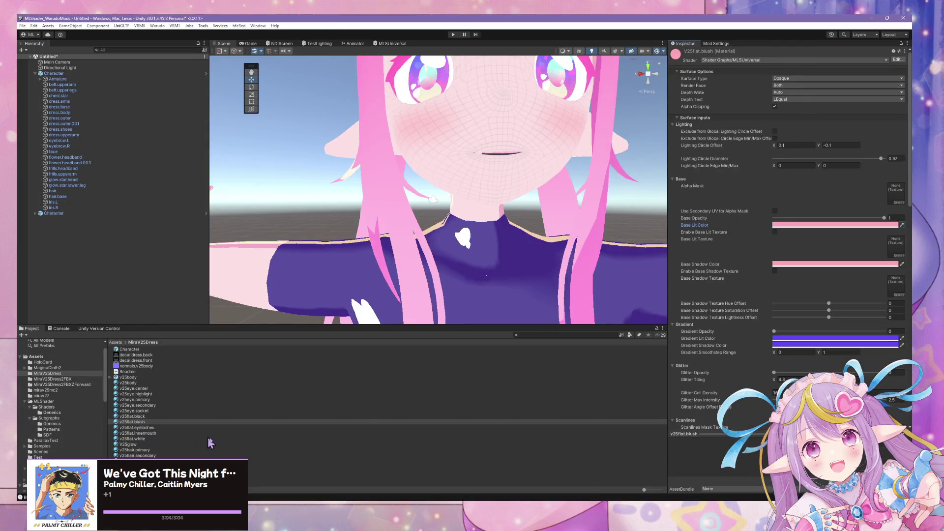
Re-export the PNG over t27.blush.png a second time and check it in Unity.
key(alt+Tab)
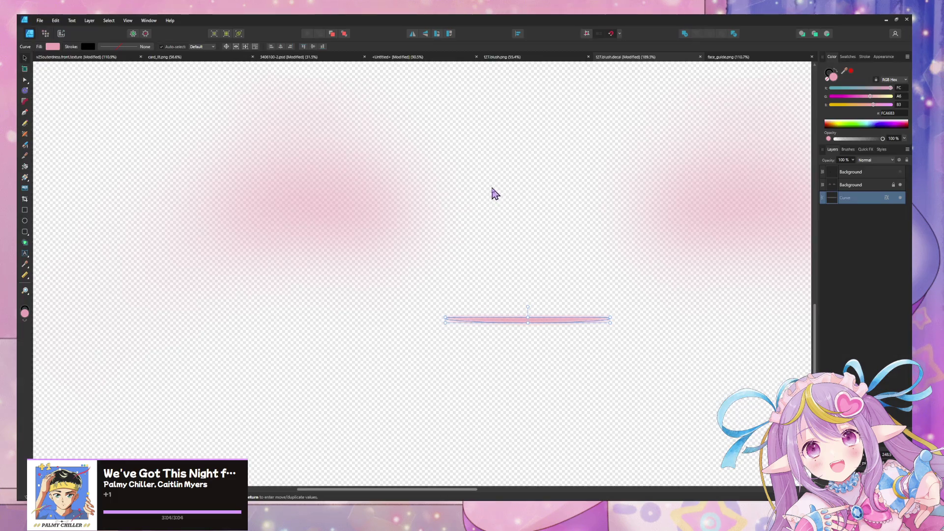
key(ctrl+shift+alt+s)
click(697, 362)
double_click(196, 90)
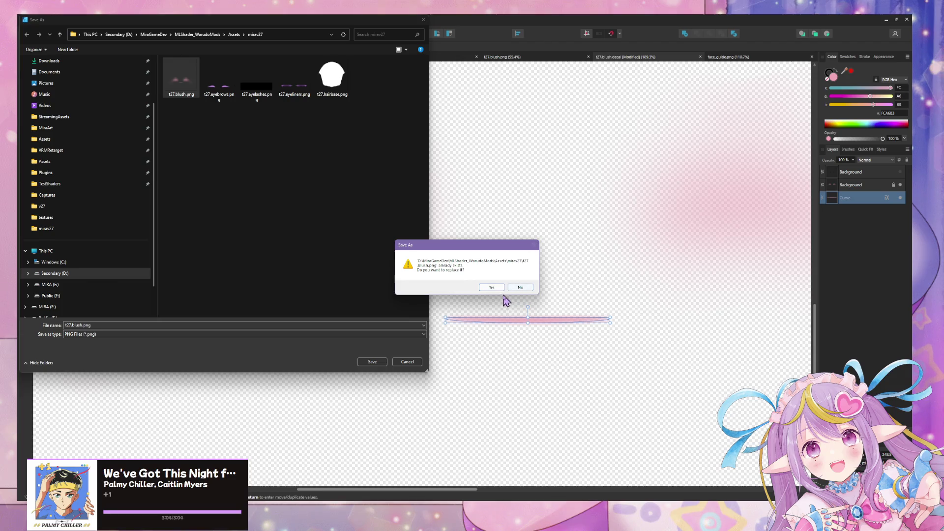
click(495, 288)
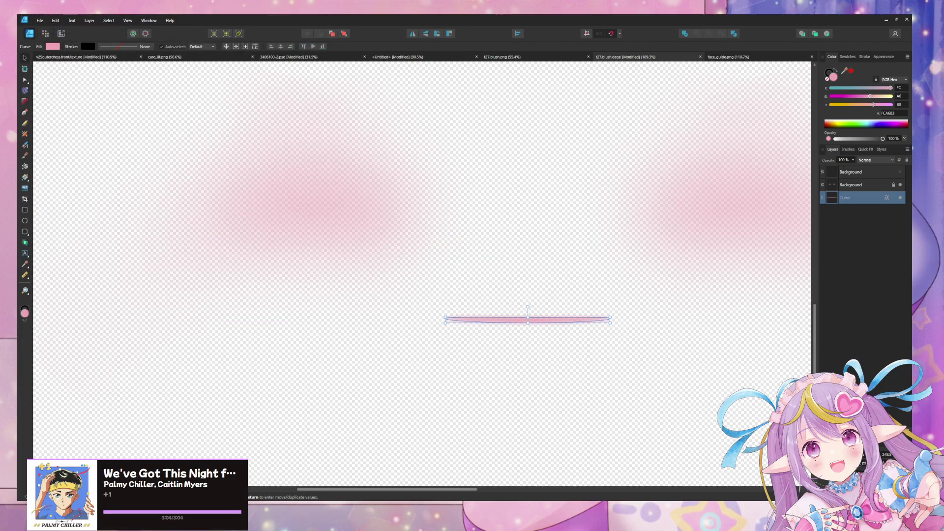
key(alt+Tab)
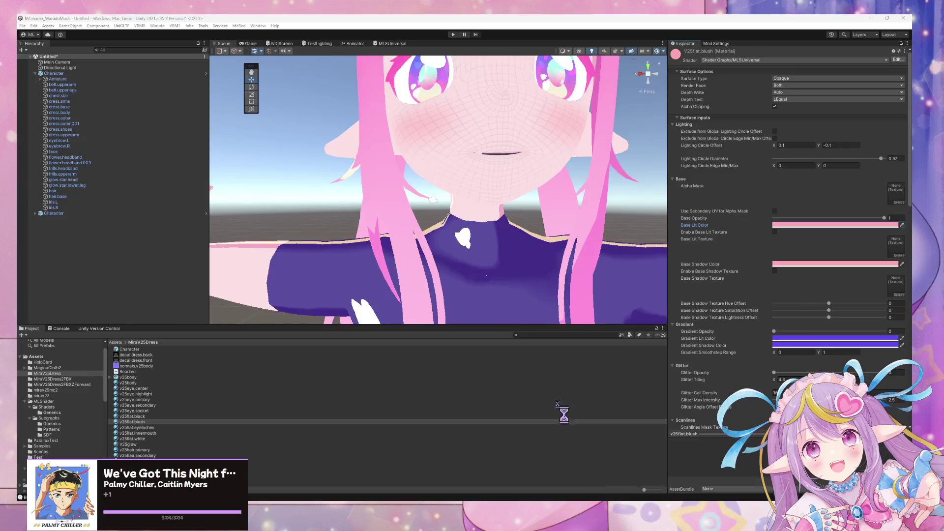
Browse the Project folders down to mirav27 and inspect the T27.eyelashes texture.
mouse_move(507, 243)
middle_down()
mouse_move(500, 190)
mouse_move(485, 194)
mouse_move(488, 185)
middle_up()
scroll(499, 187, down, 5)
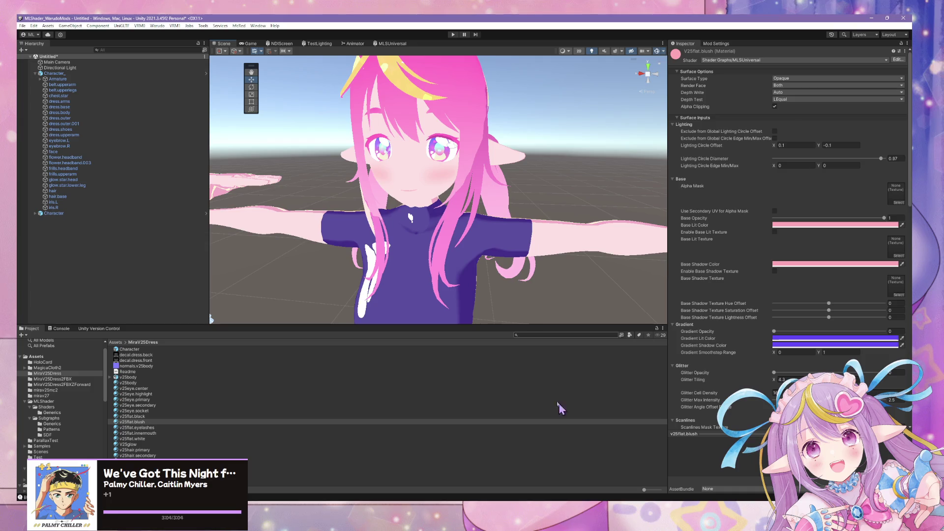
click(135, 355)
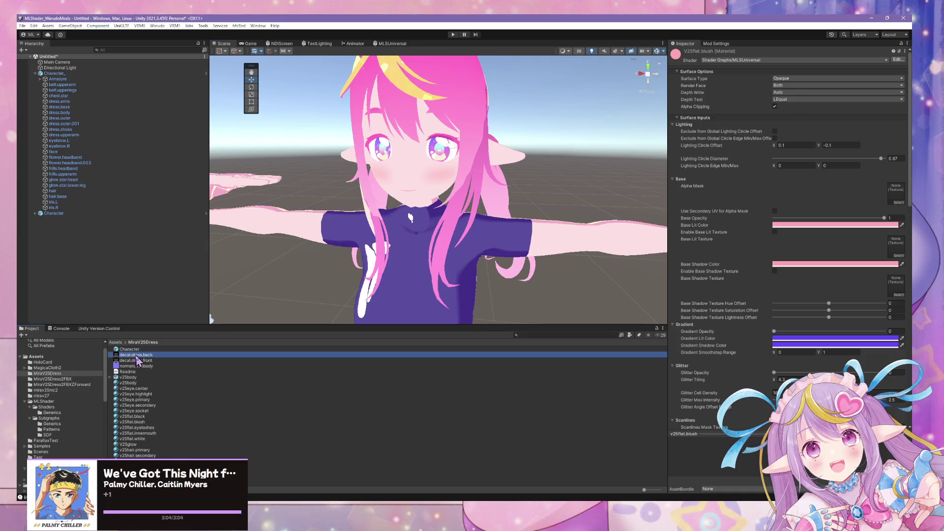
click(77, 384)
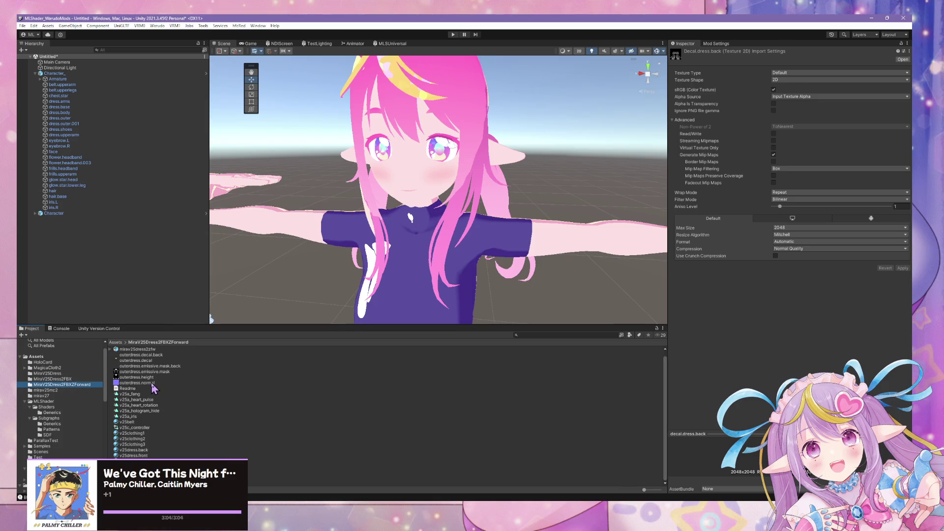
click(45, 390)
click(56, 396)
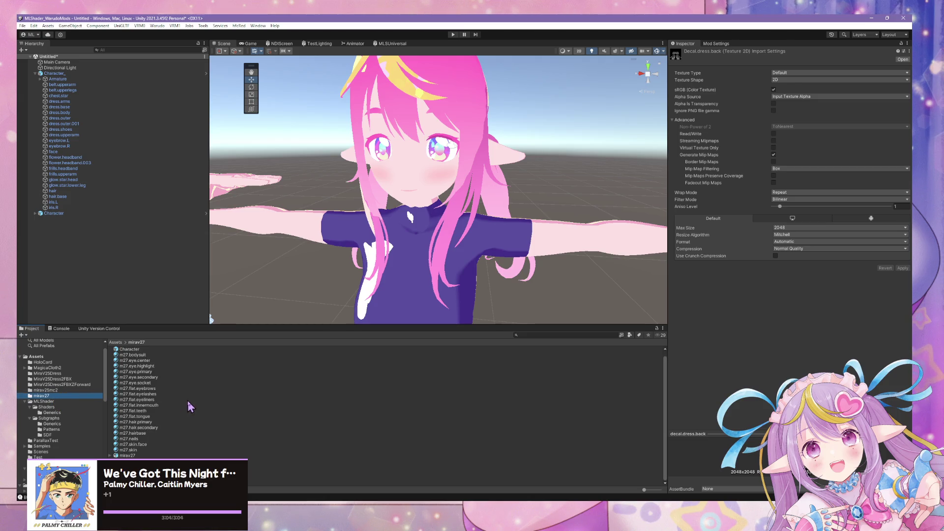
click(393, 472)
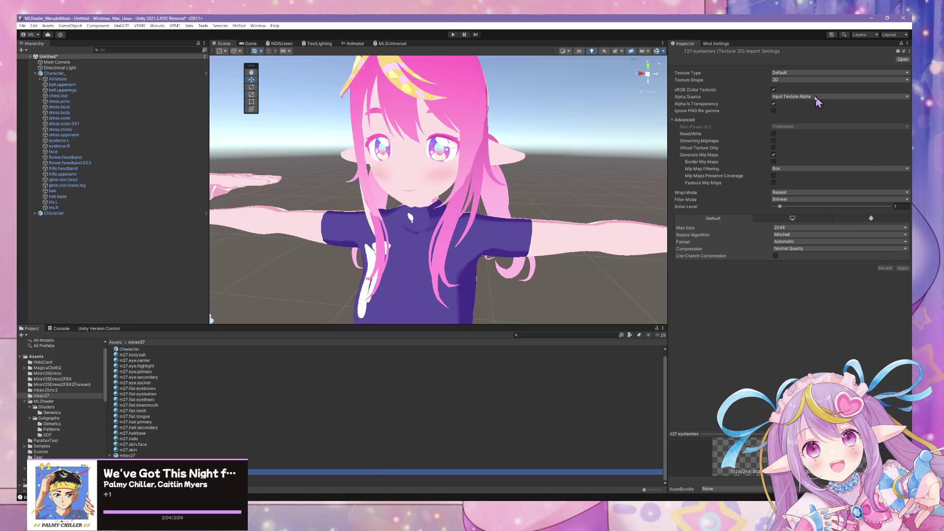
Fly the Scene camera around the character's face to check the soft pink mouth line.
mouse_move(320, 202)
right_down()
mouse_move(386, 196)
mouse_move(368, 187)
mouse_move(429, 170)
right_up()
key(w)
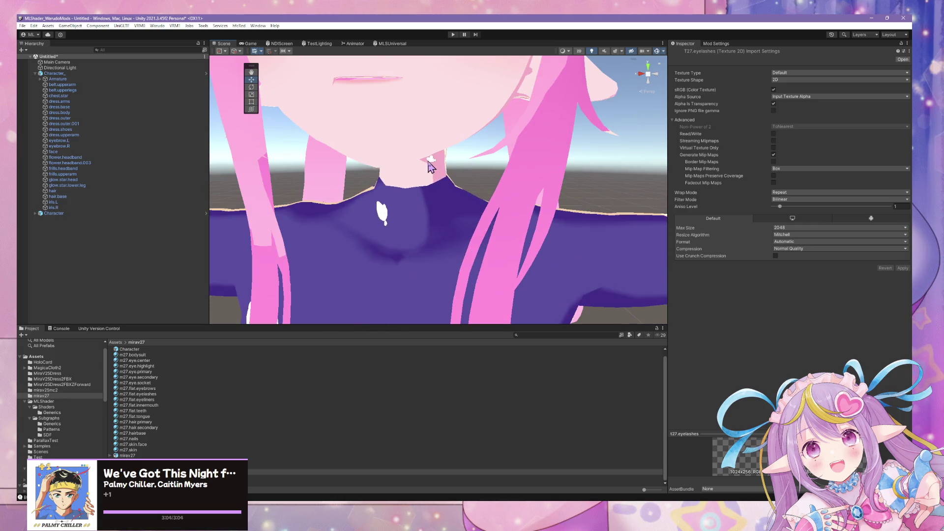
scroll(431, 167, down, 10)
click(554, 178)
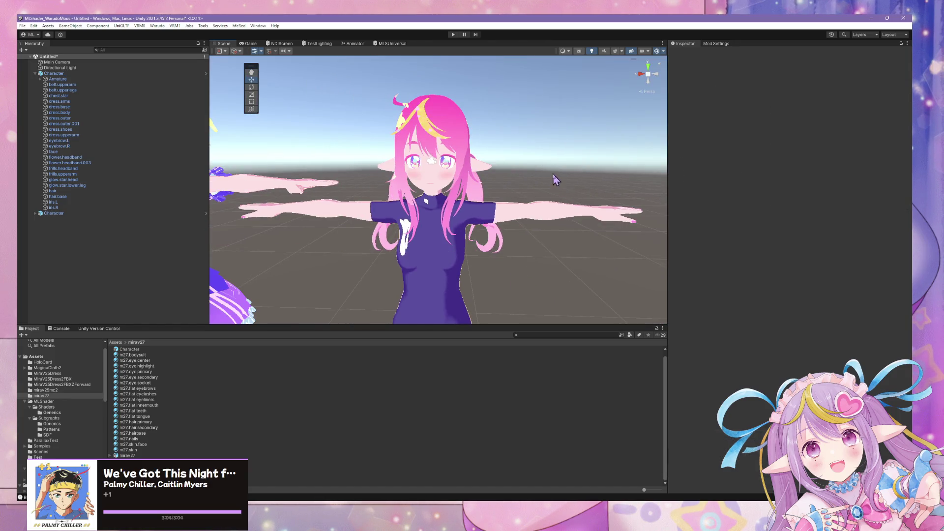
scroll(553, 175, down, 3)
scroll(546, 183, up, 8)
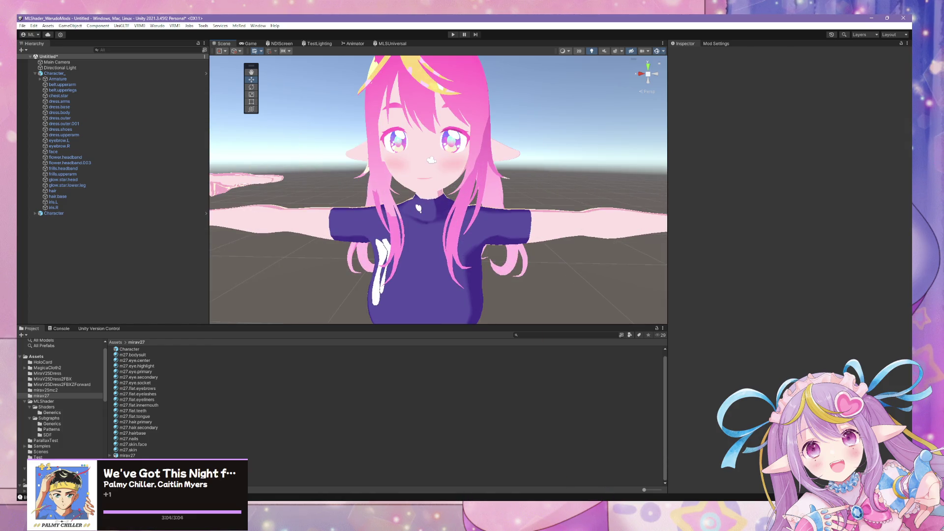
key(alt+Tab)
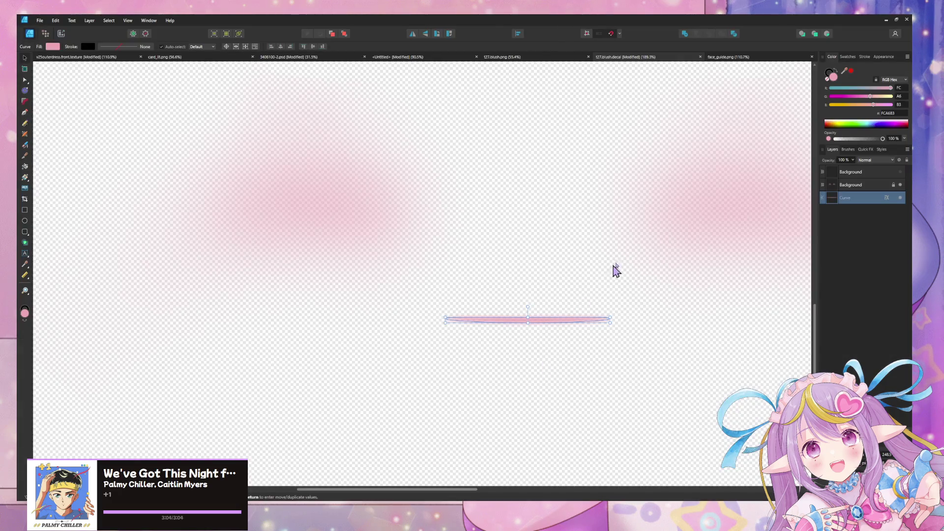
Show the UV wireframe layer and draw a small triangle at the nose position.
click(901, 172)
scroll(513, 228, up, 3)
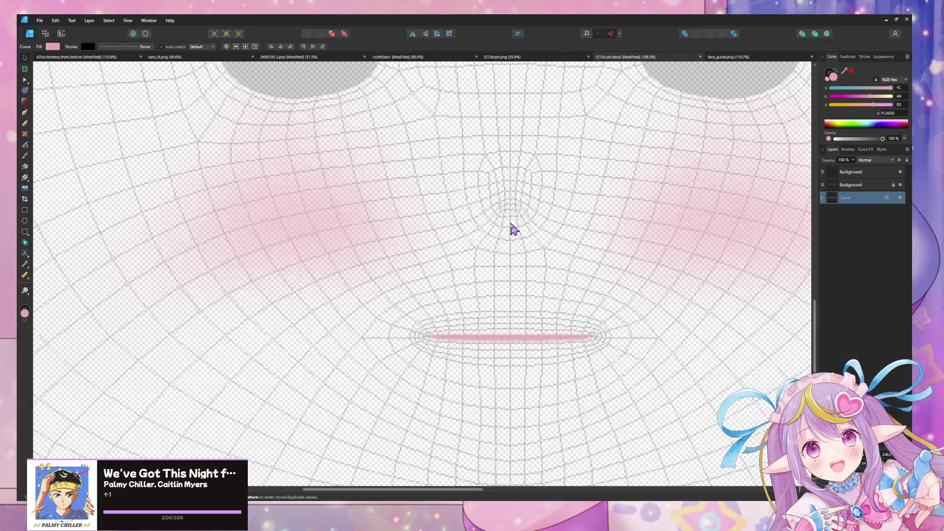
click(25, 233)
click(25, 233)
click(54, 241)
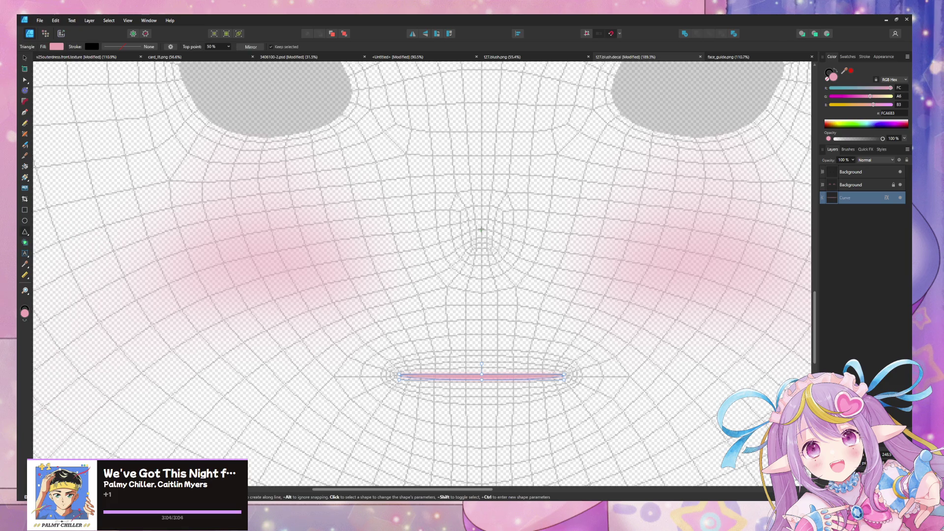
mouse_move(481, 230)
mouse_down()
mouse_move(499, 253)
mouse_move(486, 254)
mouse_up()
click(24, 58)
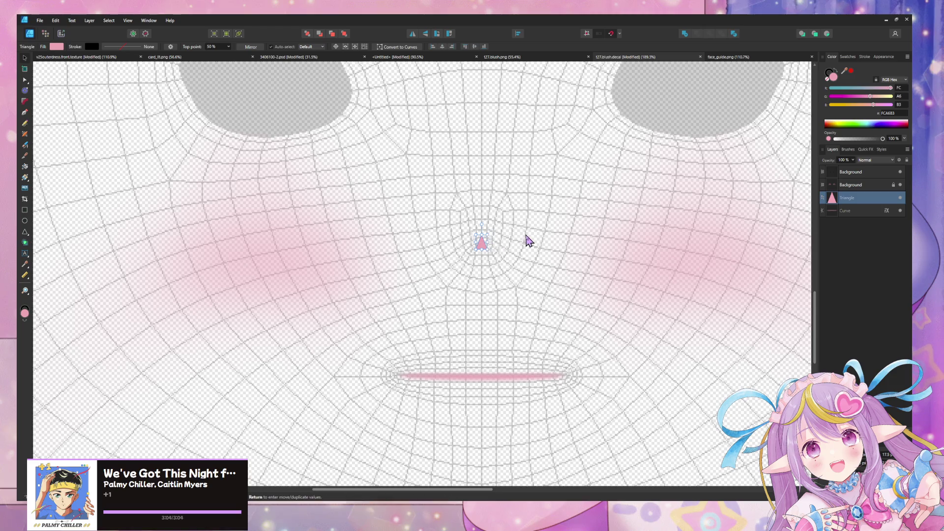
Fill the nose triangle with a dark grey swatch.
ctrl+scroll(529, 240, up, 3)
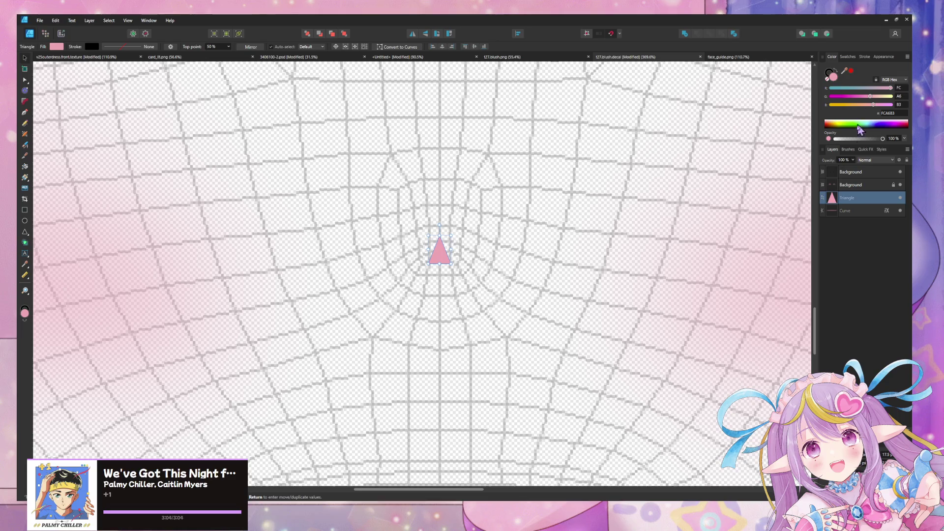
click(850, 57)
click(847, 92)
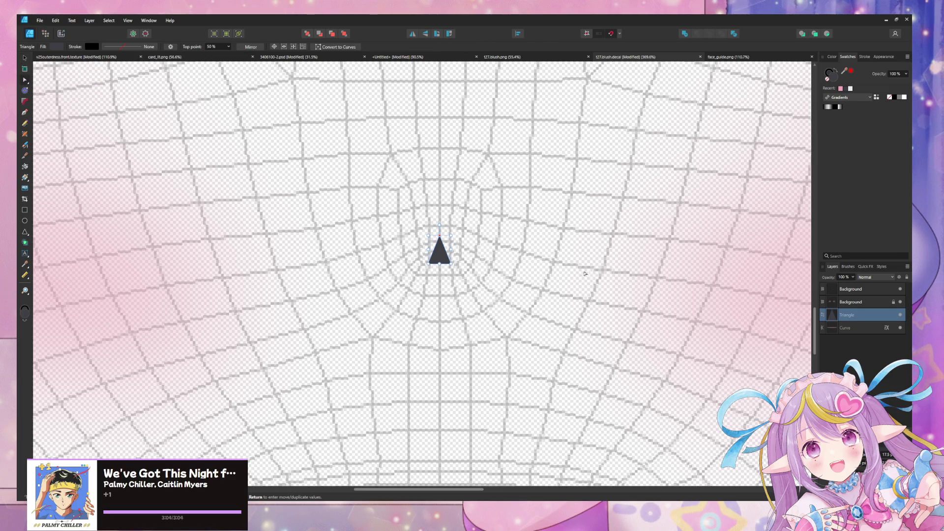
Convert the triangle to curves, then scale and slightly rotate it.
right_click(442, 253)
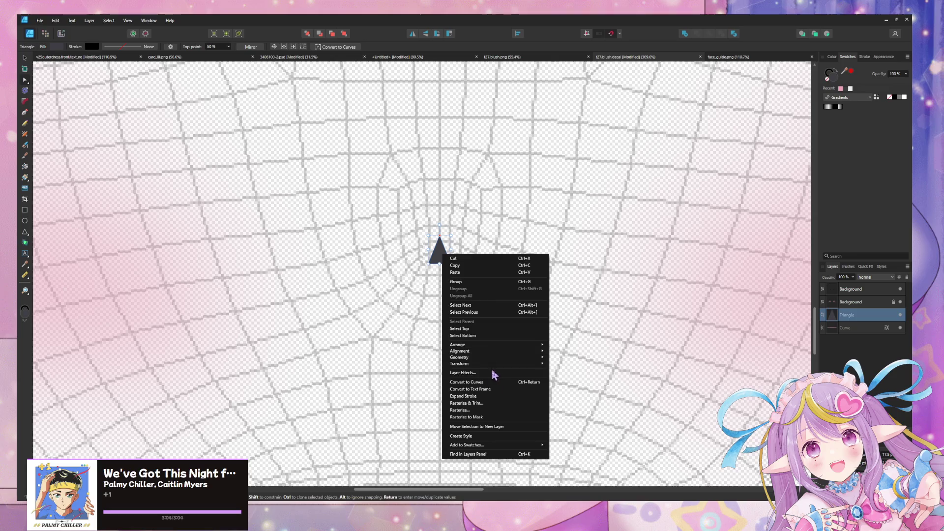
click(503, 383)
ctrl+scroll(463, 273, up, 2)
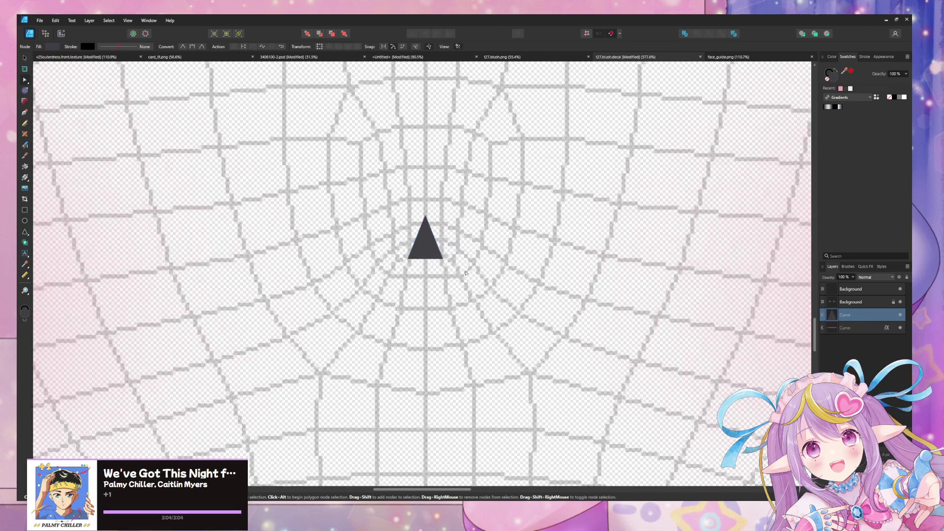
ctrl+scroll(465, 273, up, 2)
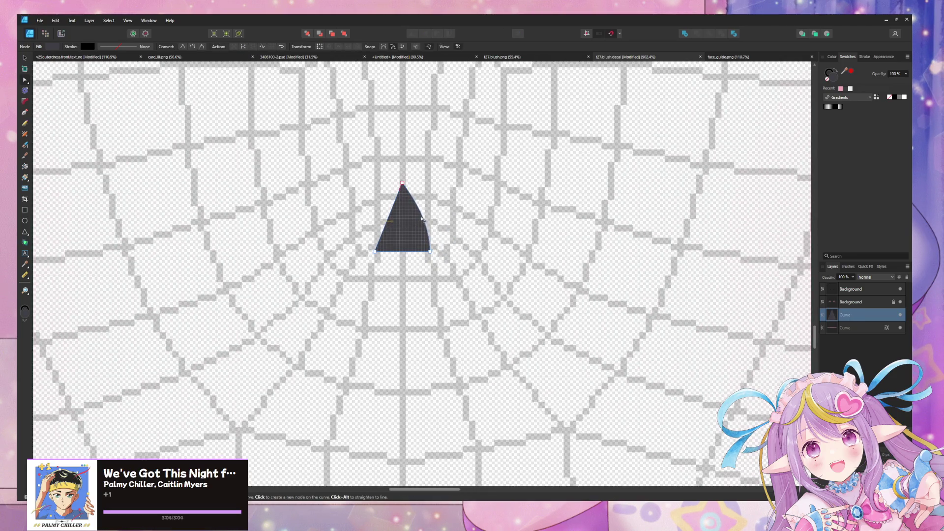
drag(391, 218, 382, 217)
click(418, 220)
key(ctrl+z)
key(ctrl+z)
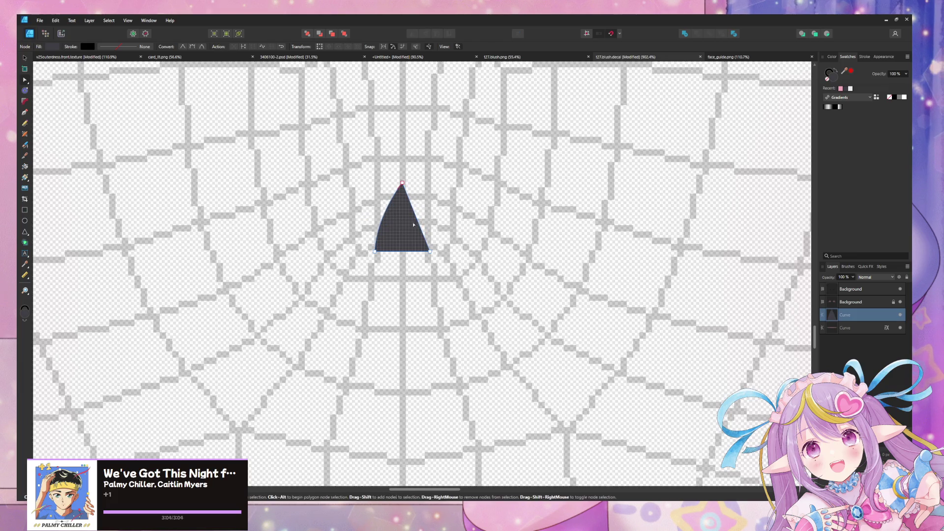
click(23, 114)
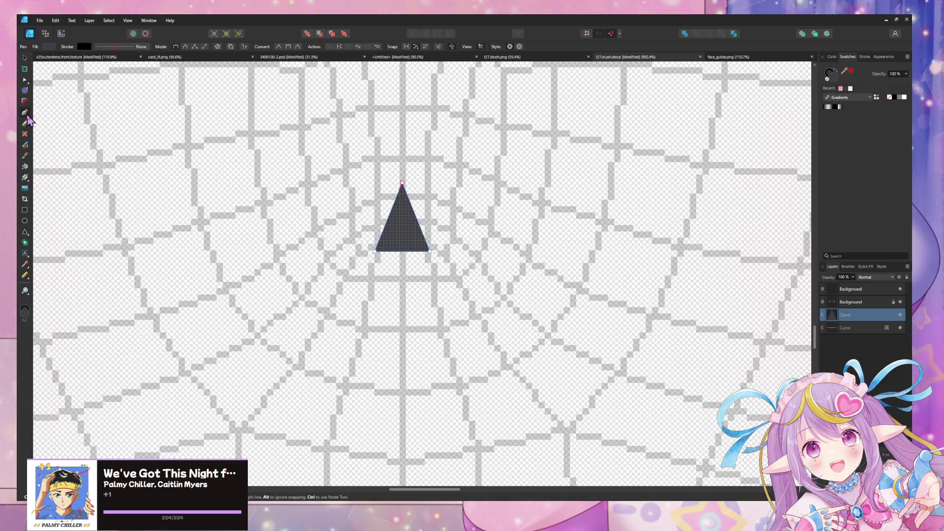
click(25, 80)
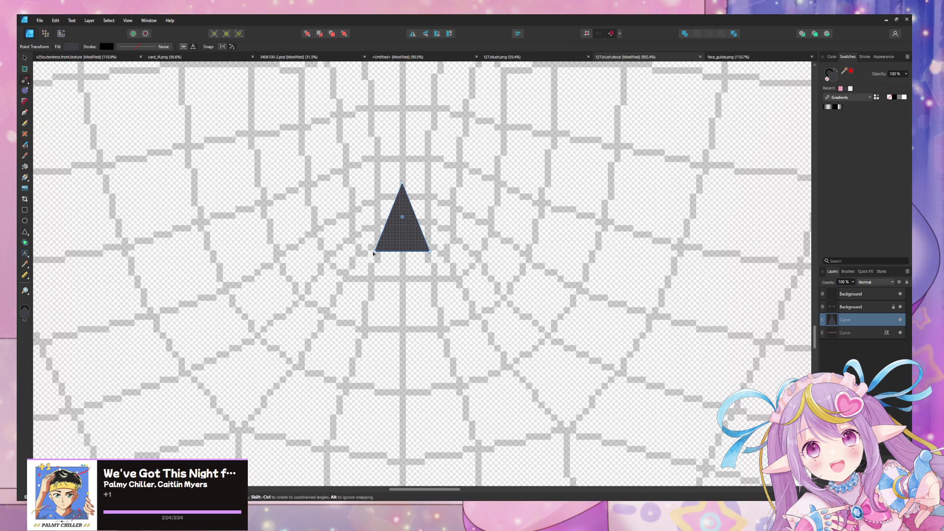
mouse_move(379, 252)
mouse_down()
mouse_move(379, 242)
mouse_move(376, 251)
mouse_up()
Round the triangle's corners into a drop shape and adjust its width.
click(26, 101)
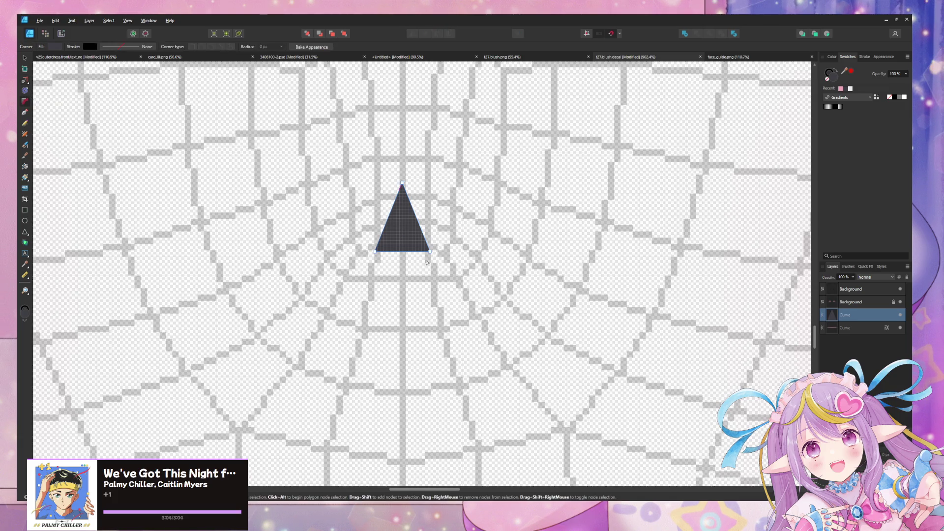
mouse_move(378, 248)
mouse_down()
mouse_move(411, 232)
mouse_move(376, 216)
mouse_move(410, 234)
mouse_move(401, 241)
mouse_up()
click(375, 252)
drag(402, 183, 404, 204)
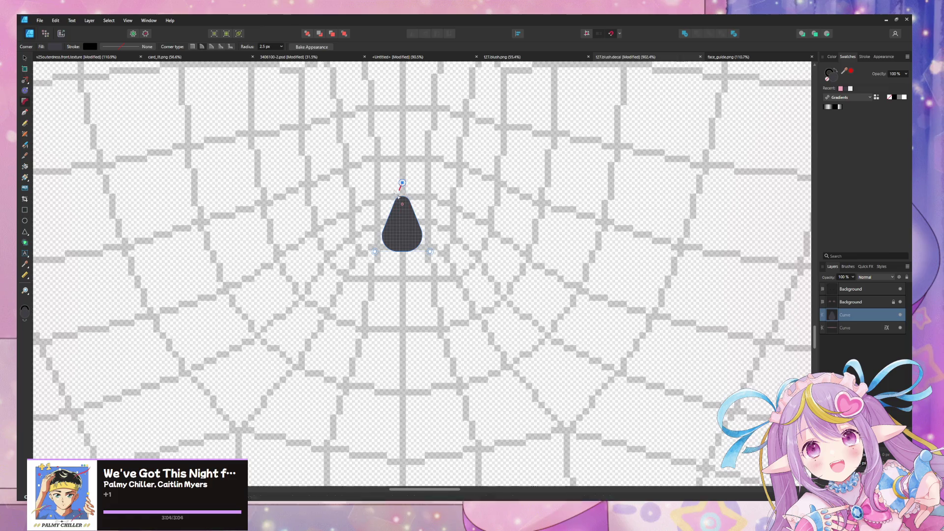
click(24, 58)
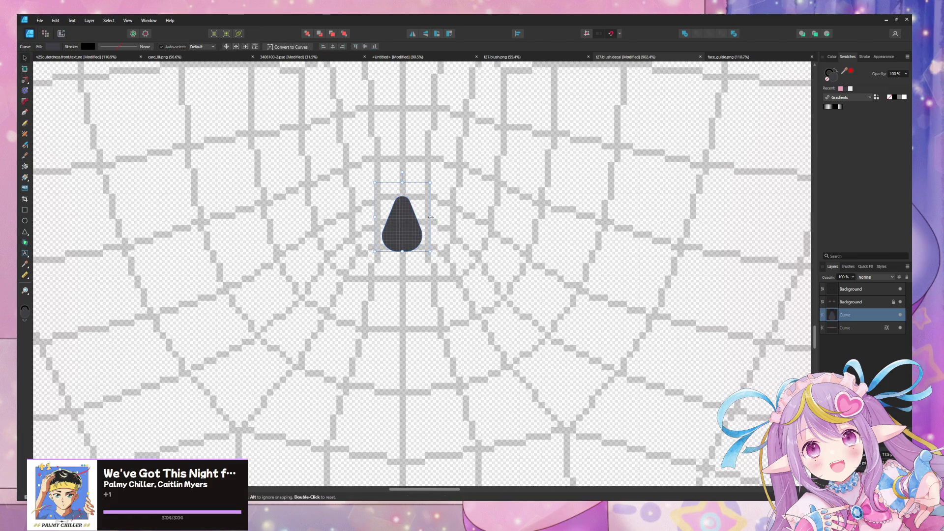
ctrl+drag(430, 216, 424, 217)
ctrl+drag(426, 182, 427, 177)
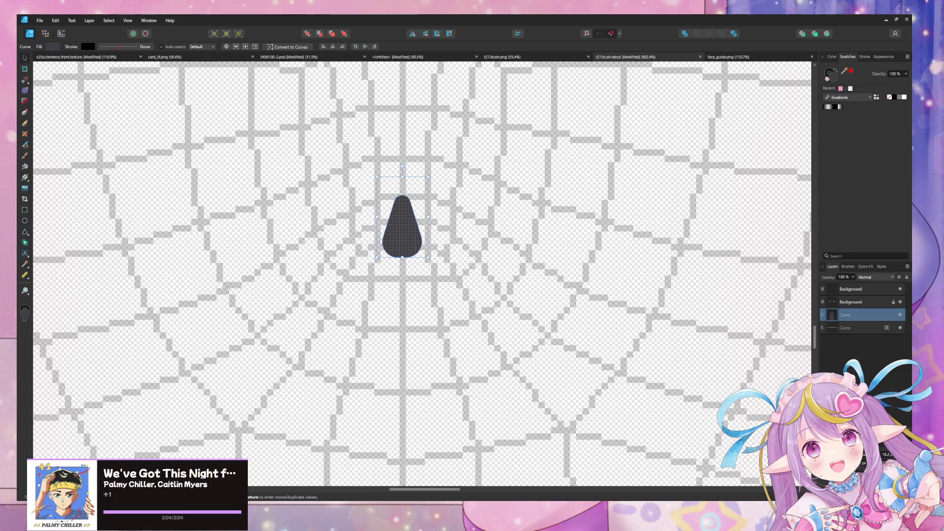
Pull the drop's two bottom nodes together to narrow it into a teardrop.
click(25, 90)
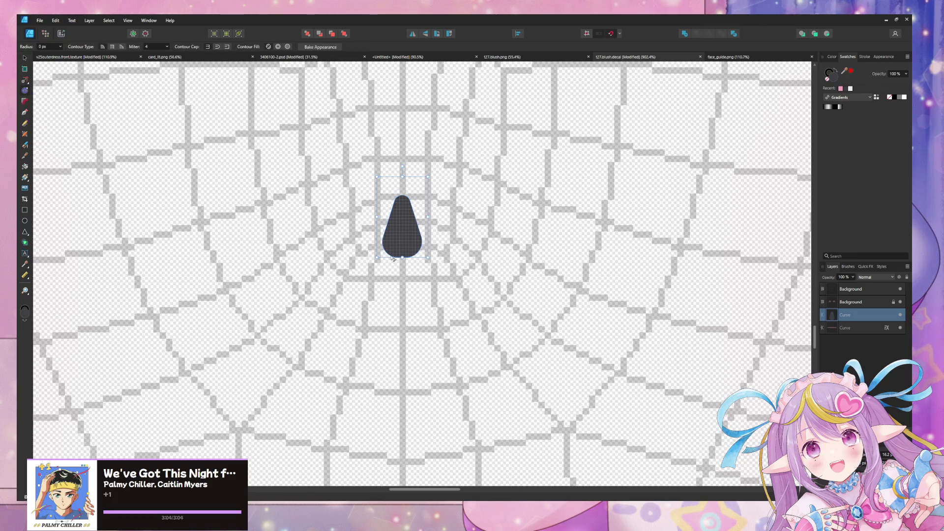
click(400, 242)
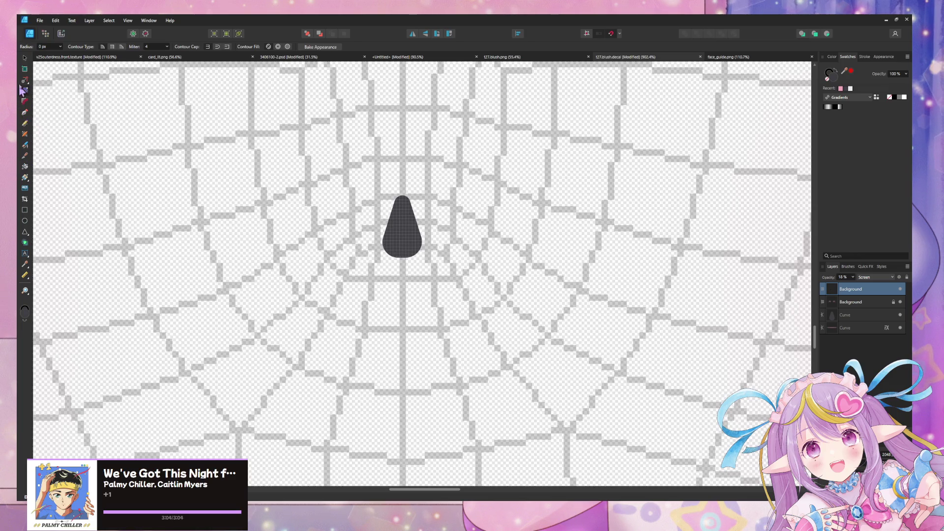
click(25, 80)
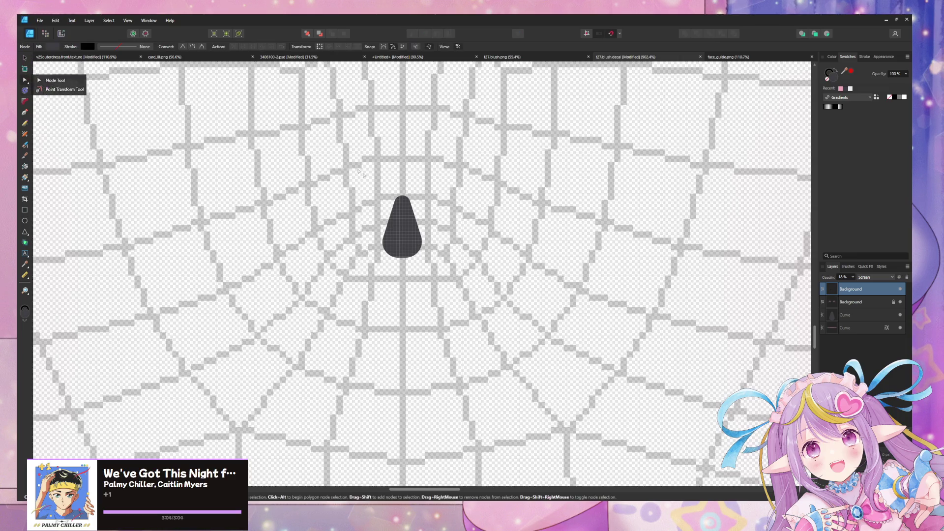
click(386, 248)
drag(436, 272, 368, 245)
click(319, 46)
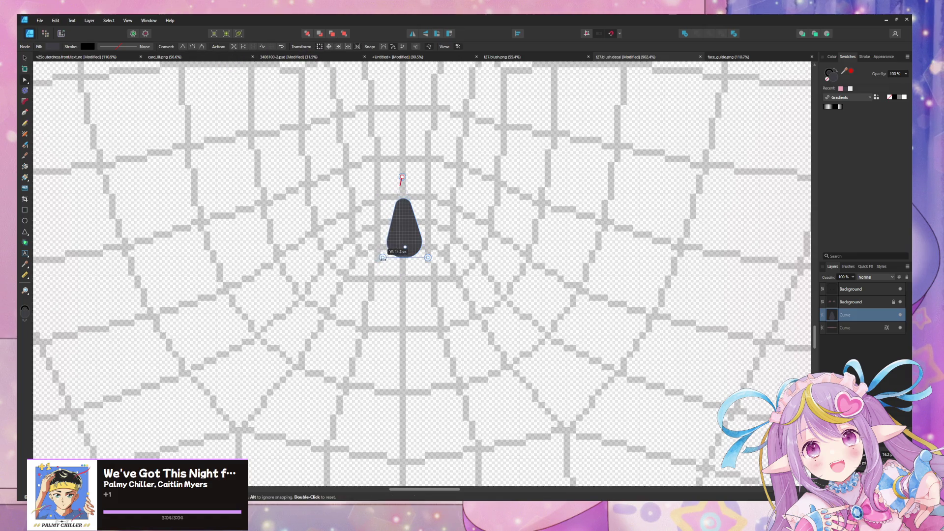
drag(428, 258, 423, 257)
click(25, 58)
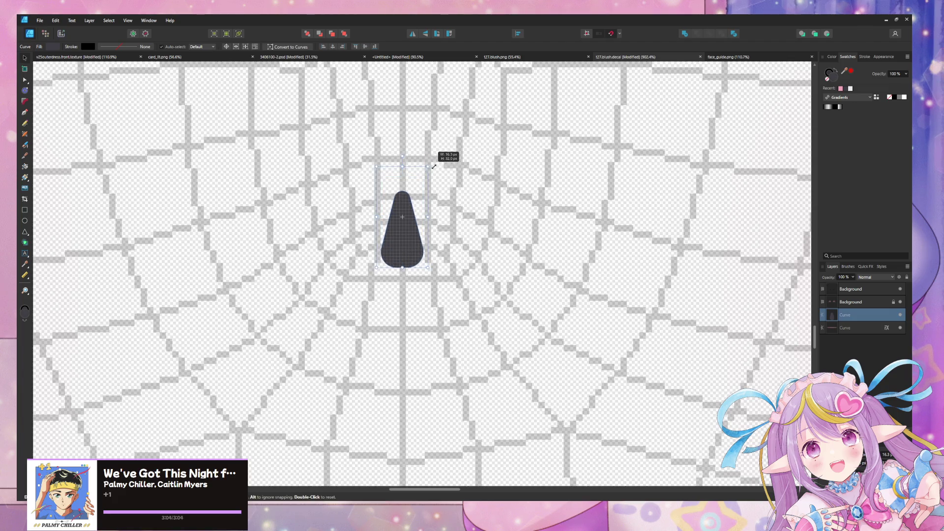
ctrl+scroll(428, 169, down, 5)
ctrl+scroll(431, 191, down, 3)
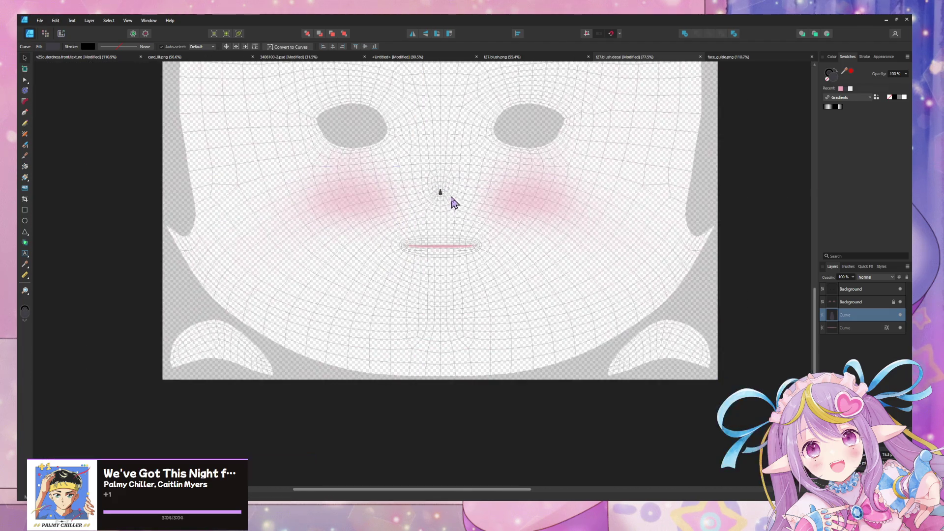
Hide the face mesh guide layer and export the PNG over t27.blush.png.
click(901, 303)
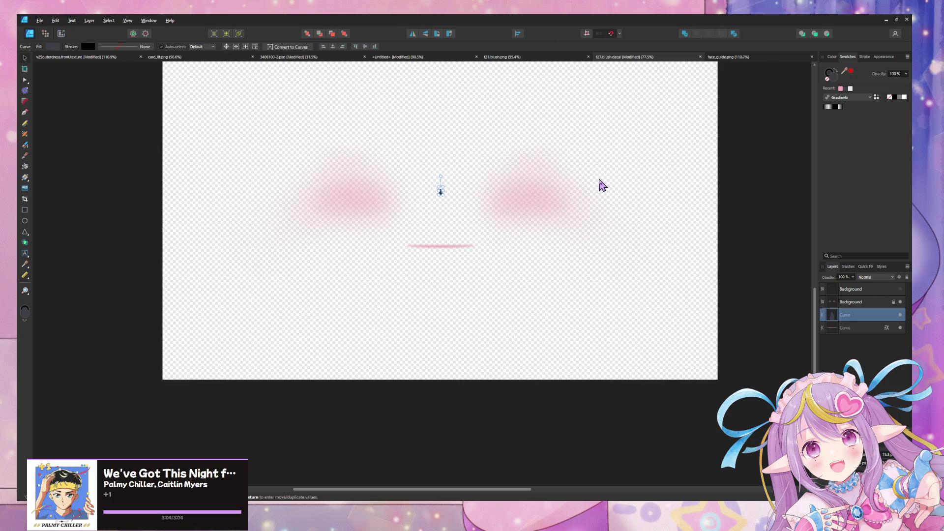
key(ctrl+shift+alt+s)
click(687, 364)
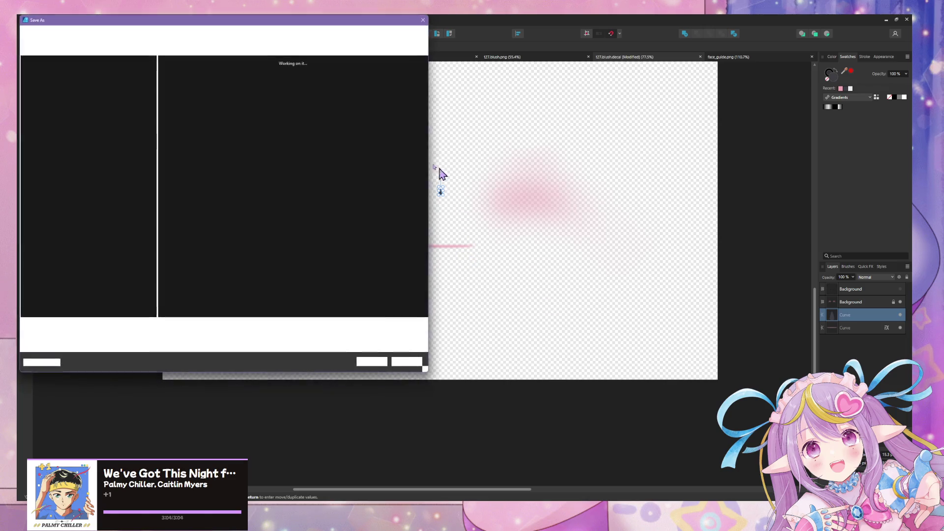
double_click(183, 79)
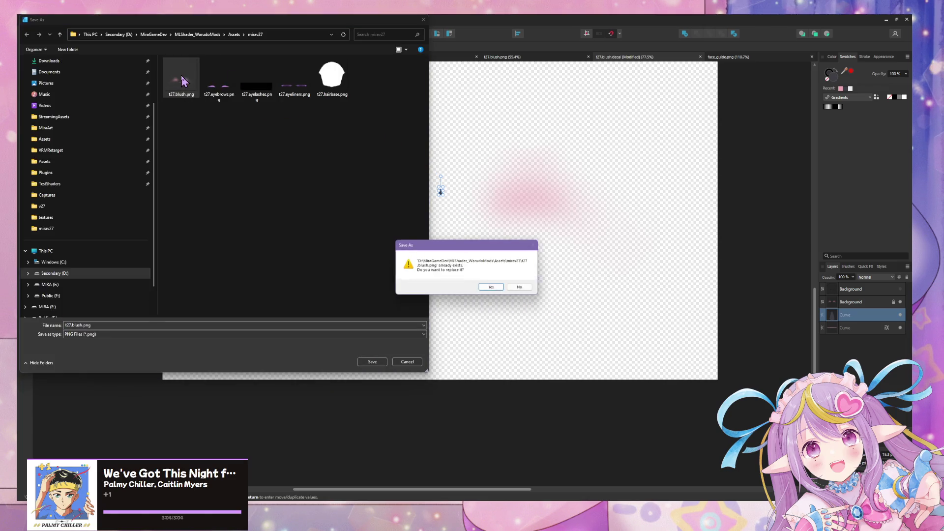
click(494, 288)
key(alt+Tab)
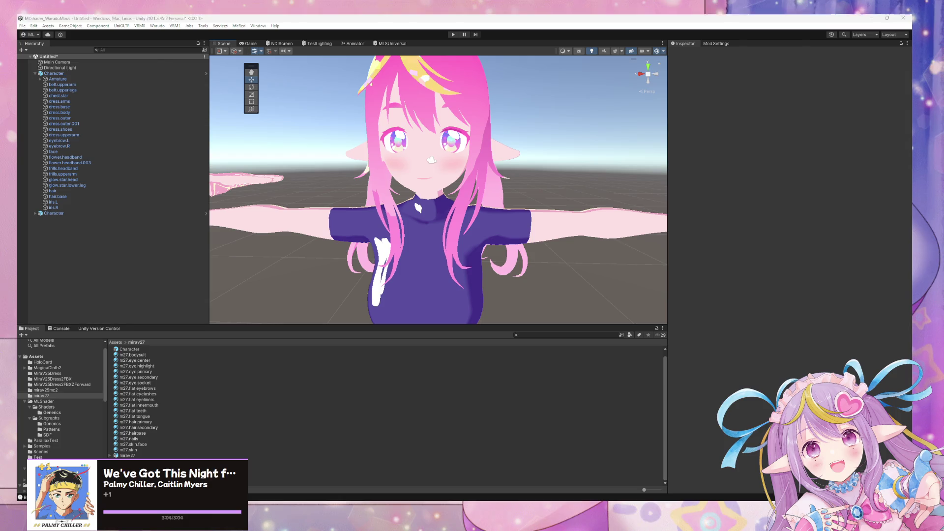
Repeat the PNG export replacing t27.blush.png and check it in Unity.
key(alt+Tab)
key(ctrl+alt+shift+s)
click(698, 364)
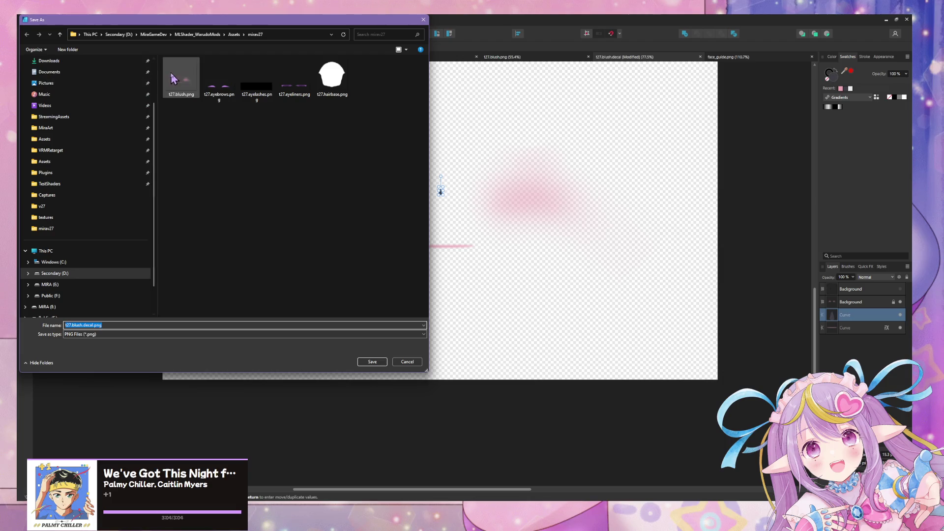
double_click(191, 90)
click(491, 287)
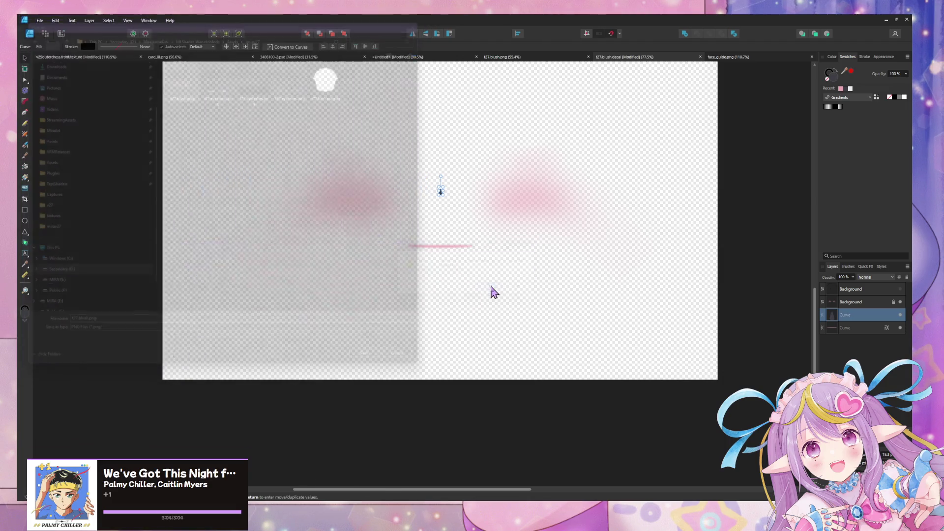
key(alt+Tab)
Orbit and zoom the Scene view over the face to inspect the new nose and blush.
middle_drag(443, 147, 472, 82)
scroll(472, 82, up, 8)
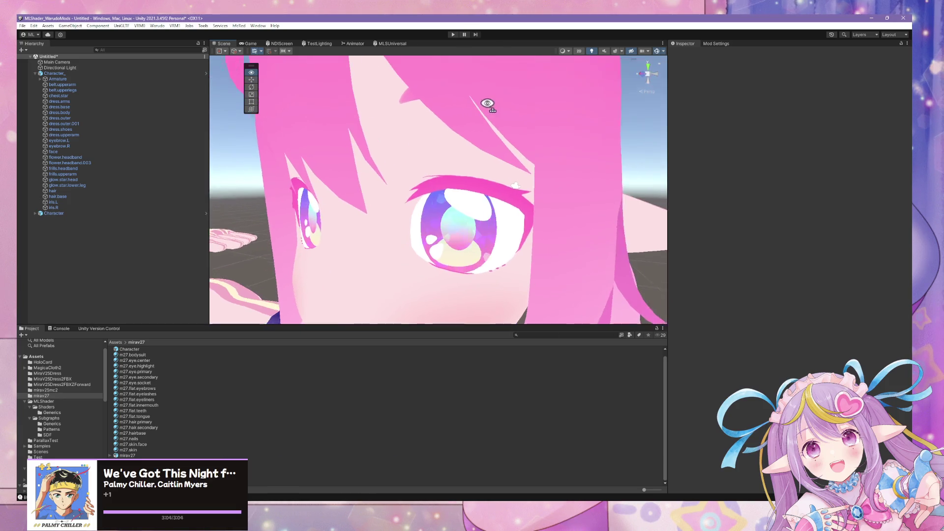
scroll(502, 111, down, 5)
alt+drag(502, 110, 535, 148)
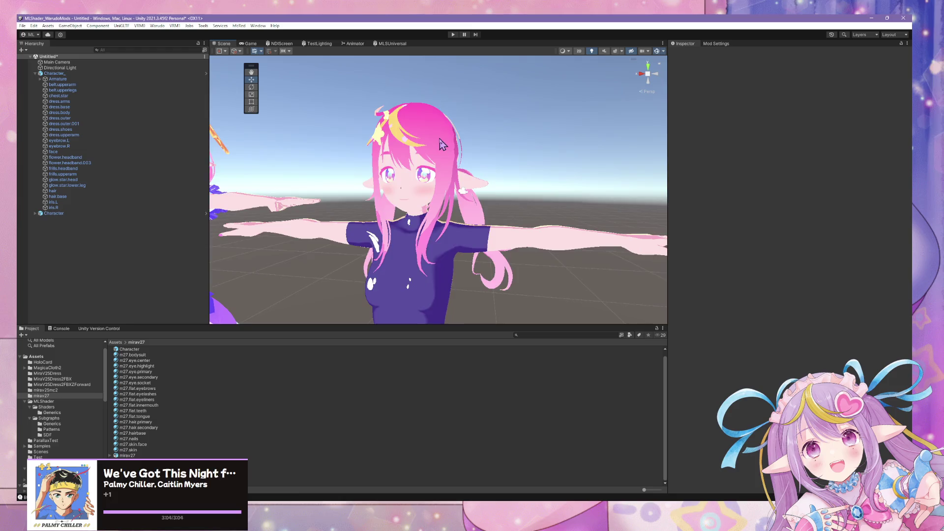
scroll(533, 147, up, 3)
scroll(529, 145, down, 8)
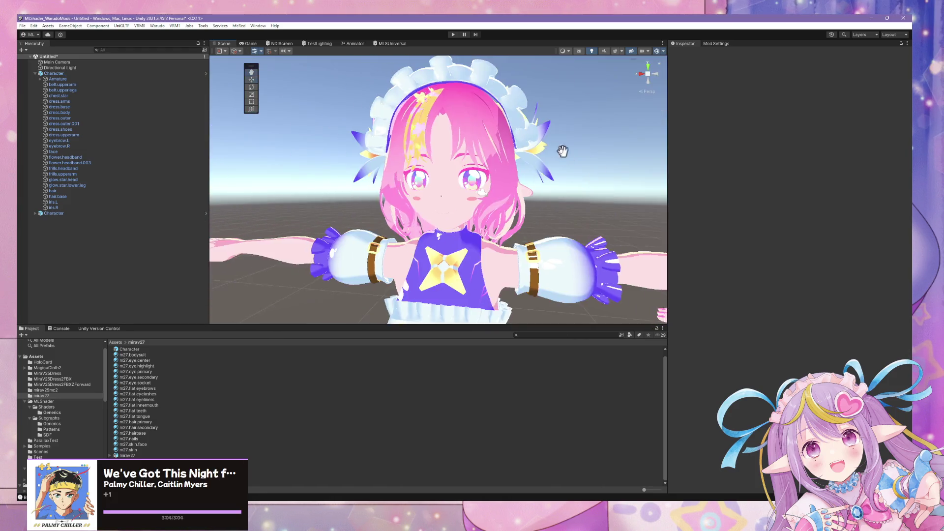
scroll(562, 151, up, 3)
scroll(473, 147, up, 2)
scroll(473, 148, down, 2)
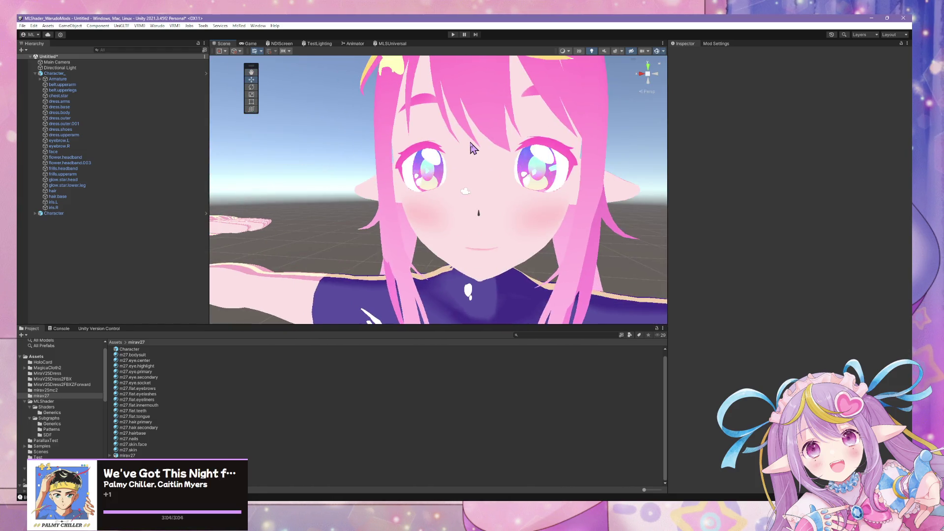
scroll(473, 148, down, 2)
alt+drag(473, 147, 421, 137)
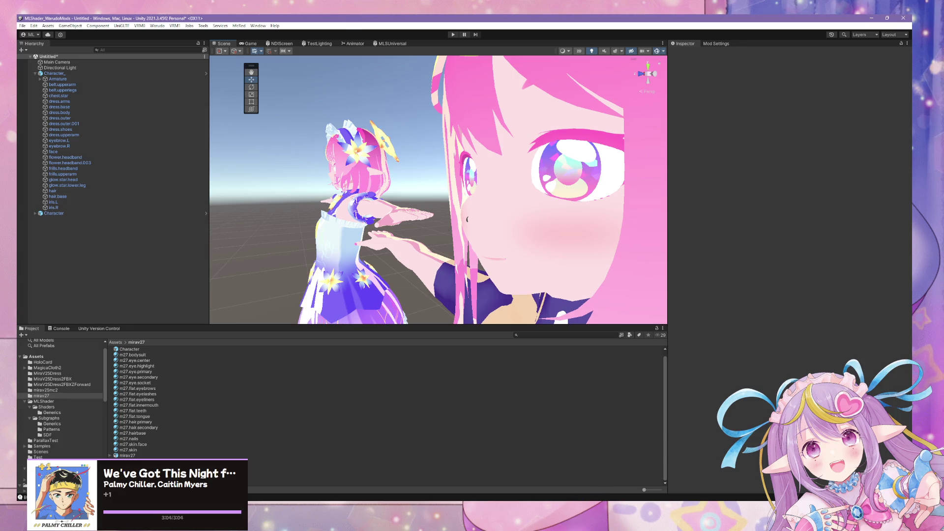
mouse_move(481, 499)
click(467, 513)
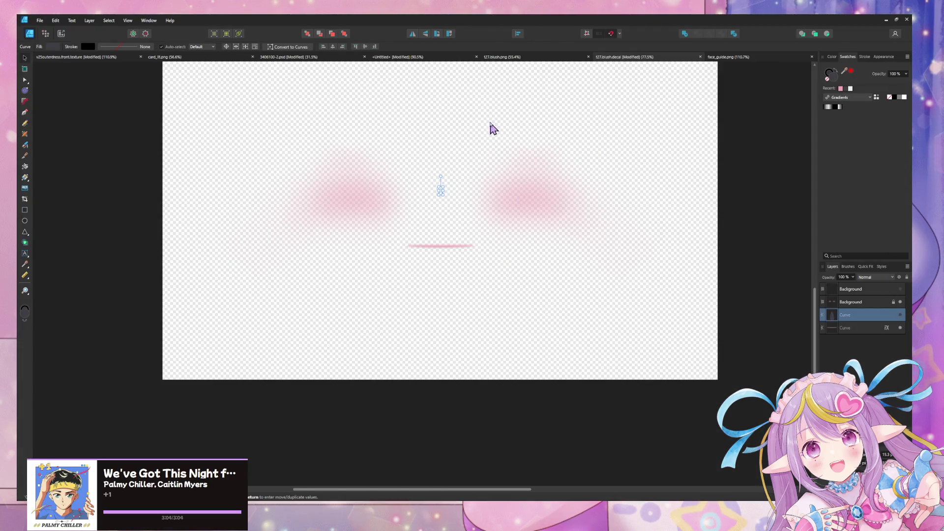
Export the blush texture as PNG, replacing t27.blush.png.
key(ctrl+alt+shift+w)
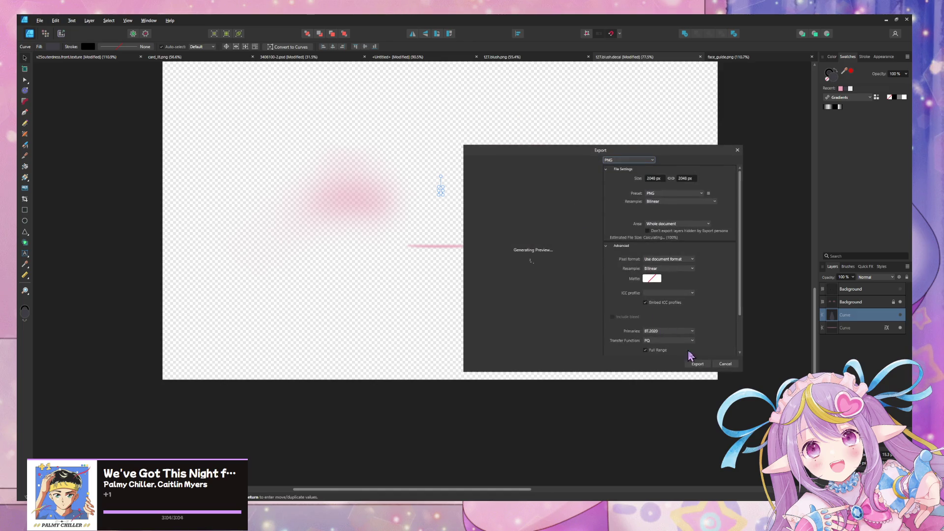
click(704, 365)
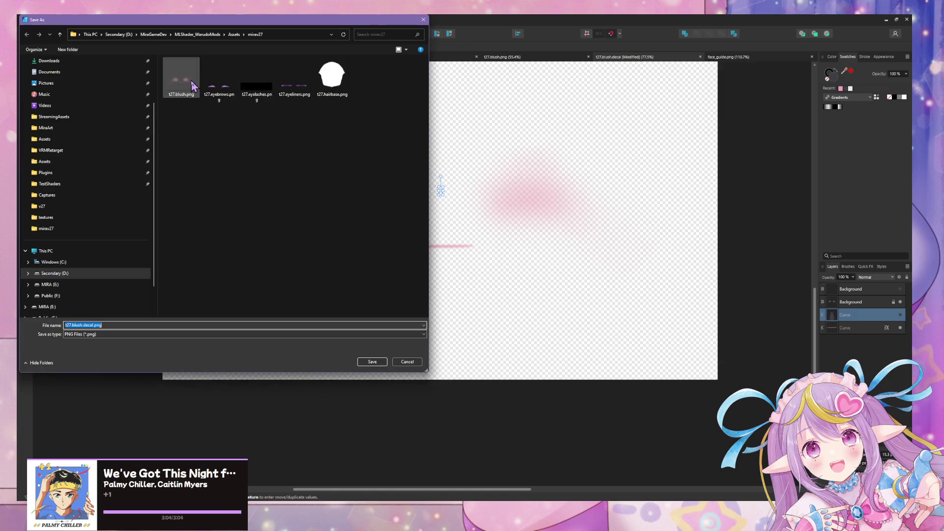
double_click(192, 86)
click(491, 288)
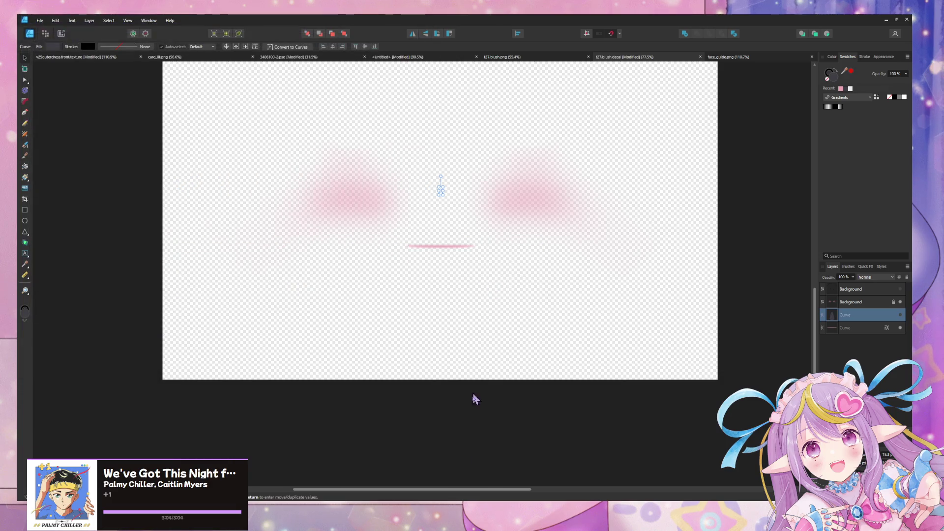
right_click(632, 272)
key(alt+Tab)
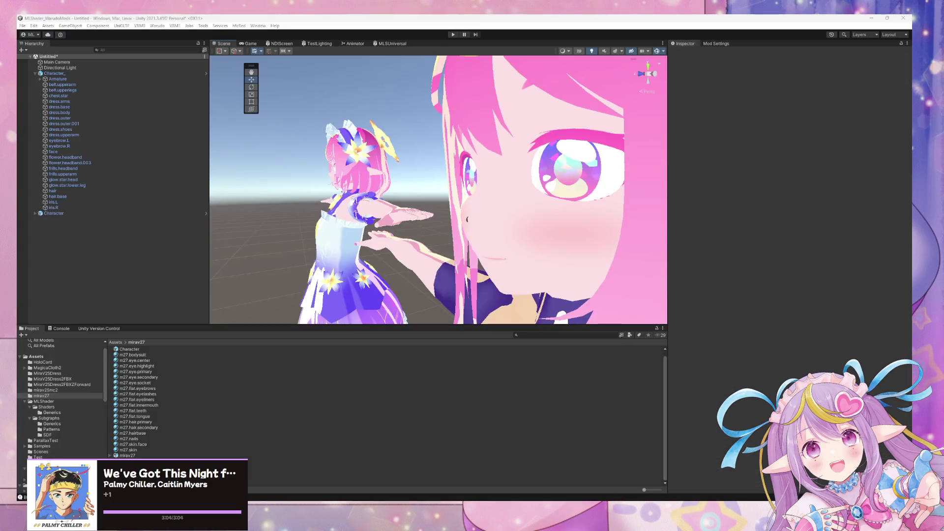
View the face in Unity's Scene, then orbit Blender's view and select the face object.
mouse_move(465, 237)
right_down()
mouse_move(497, 191)
mouse_move(428, 177)
mouse_move(307, 182)
right_up()
click(559, 491)
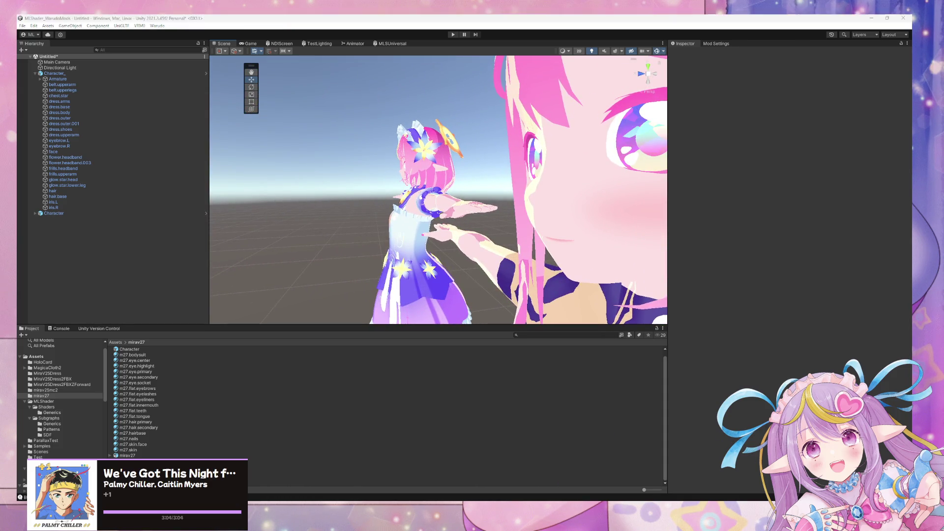
middle_drag(547, 271, 525, 269)
click(526, 271)
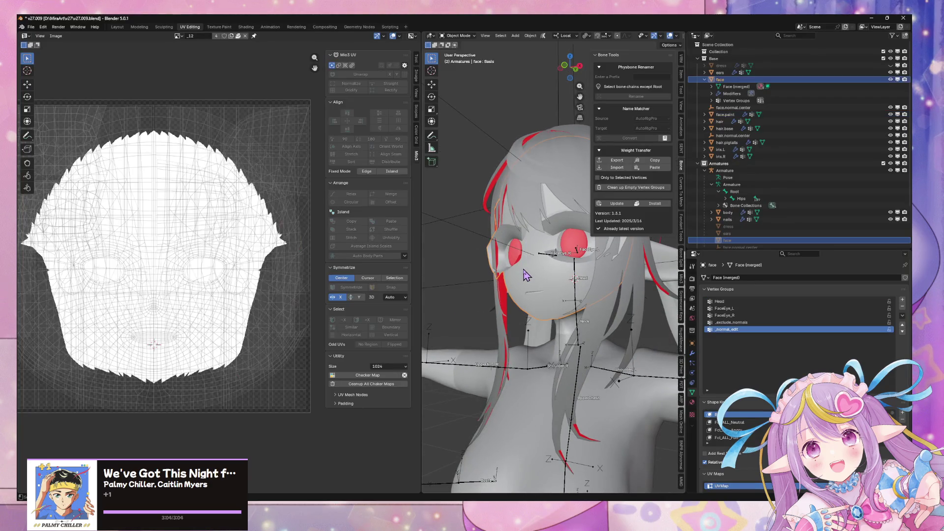
Isolate the face mesh in local view and inspect it from the front in Edit Mode.
key(KP_Divide)
scroll(507, 230, up, 6)
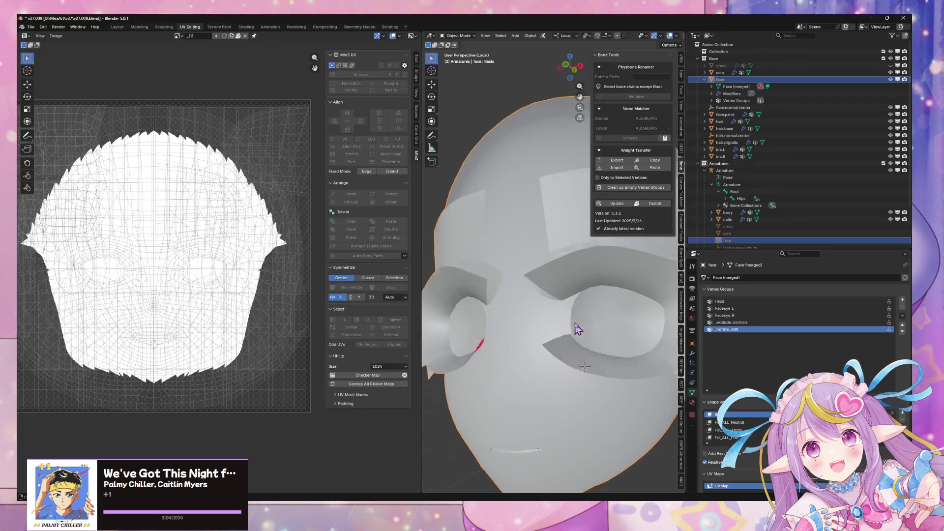
click(139, 27)
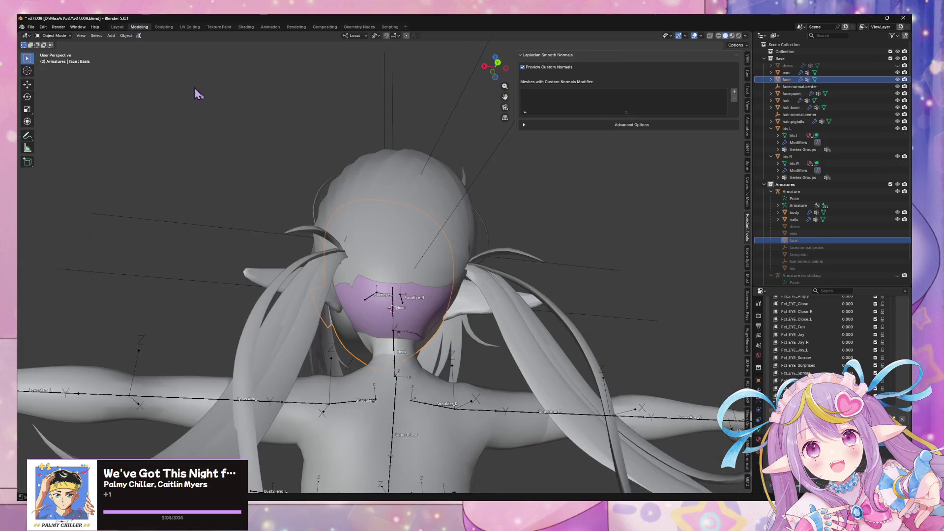
key(KP_1)
key(KP_Decimal)
key(KP_Divide)
mouse_move(385, 296)
middle_down()
mouse_move(354, 302)
mouse_move(385, 386)
middle_up()
key(Tab)
scroll(376, 318, up, 5)
middle_drag(376, 319, 456, 306)
scroll(456, 306, up, 4)
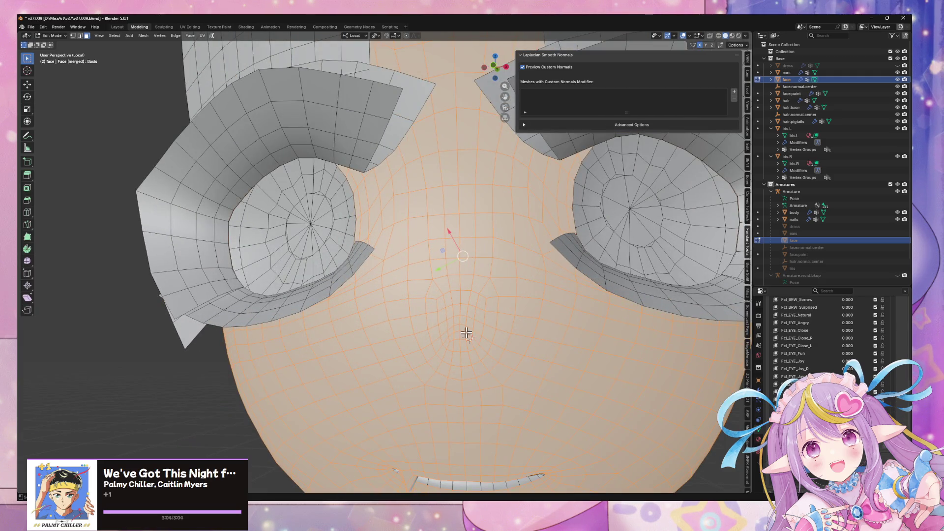
click(461, 328)
scroll(552, 288, down, 5)
mouse_move(552, 287)
middle_down()
mouse_move(531, 274)
mouse_move(519, 297)
mouse_move(546, 257)
mouse_move(583, 307)
mouse_move(521, 305)
mouse_move(419, 268)
mouse_move(448, 293)
mouse_move(403, 309)
mouse_move(531, 337)
mouse_move(598, 322)
mouse_move(629, 350)
mouse_move(594, 370)
mouse_move(520, 299)
middle_up()
key(Tab)
Select the linked eyeball geometry in the face mesh and verify it by hiding and revealing it.
scroll(514, 295, down, 2)
key(KP_Divide)
key(KP_Divide)
scroll(379, 314, up, 3)
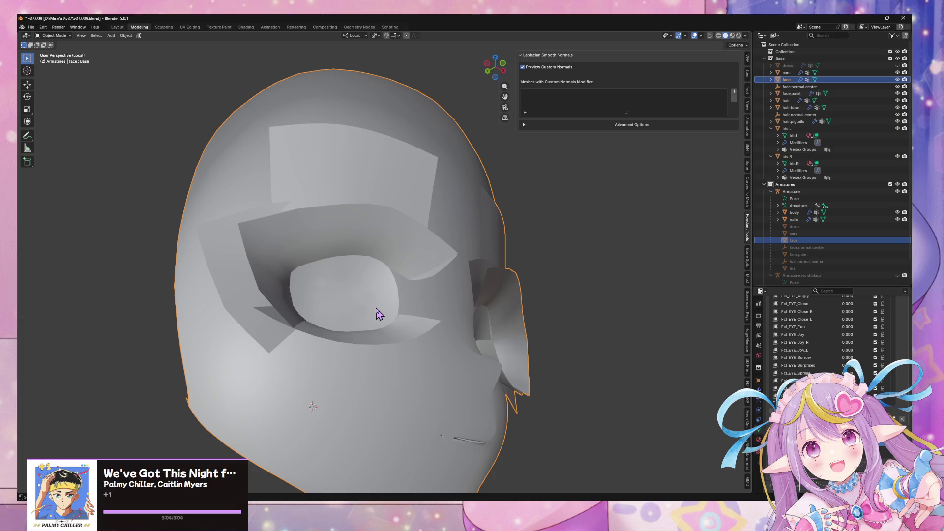
key(Tab)
middle_drag(427, 301, 360, 297)
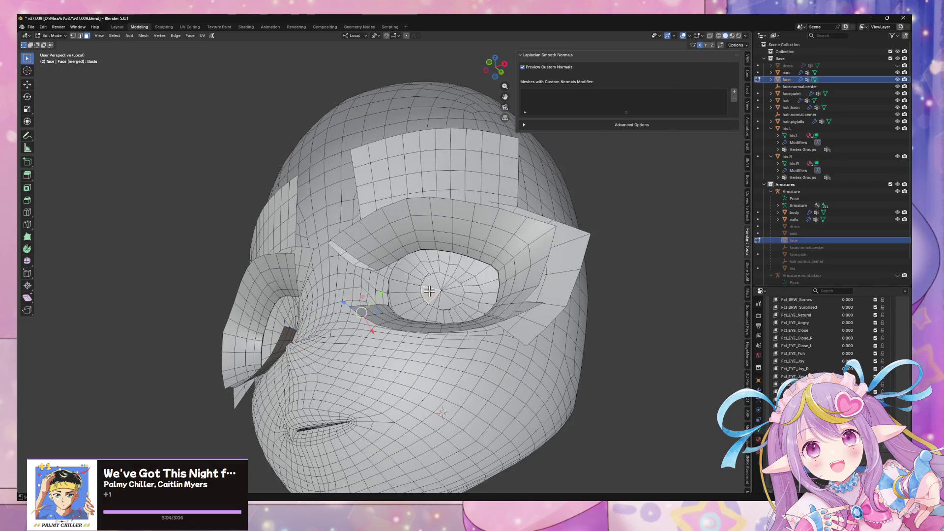
key(ctrl+l)
key(Tab)
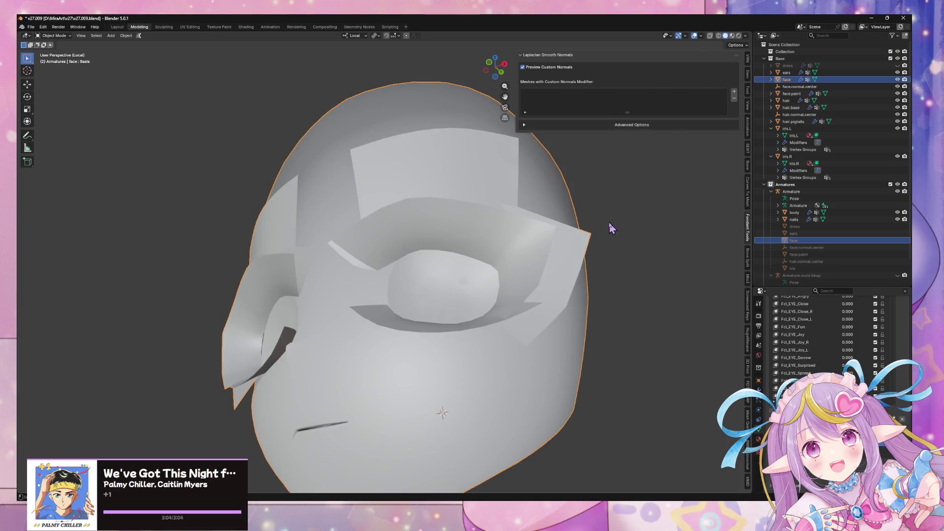
scroll(814, 239, down, 2)
key(Tab)
mouse_move(436, 279)
middle_down()
mouse_move(497, 284)
mouse_move(443, 257)
mouse_move(418, 266)
mouse_move(473, 267)
mouse_move(420, 267)
mouse_move(493, 252)
mouse_move(643, 303)
mouse_move(617, 331)
mouse_move(688, 317)
mouse_move(664, 283)
mouse_move(632, 270)
mouse_move(503, 254)
mouse_move(422, 285)
mouse_move(403, 246)
mouse_move(413, 223)
mouse_move(401, 241)
mouse_move(375, 238)
mouse_move(459, 310)
mouse_move(581, 329)
mouse_move(650, 319)
mouse_move(569, 278)
mouse_move(468, 259)
mouse_move(490, 240)
mouse_move(411, 270)
mouse_move(352, 202)
mouse_move(359, 208)
middle_up()
key(h)
key(alt+h)
scroll(453, 261, up, 5)
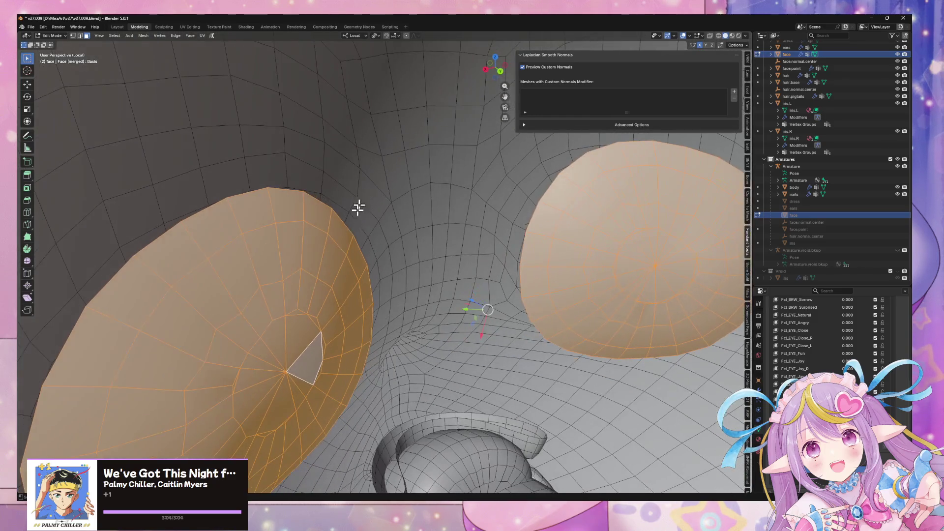
Separate the selected eyeballs into their own object, face.001, and enlarge the shape key list.
key(p)
click(670, 300)
mouse_move(517, 257)
middle_down()
mouse_move(458, 227)
mouse_move(428, 253)
middle_up()
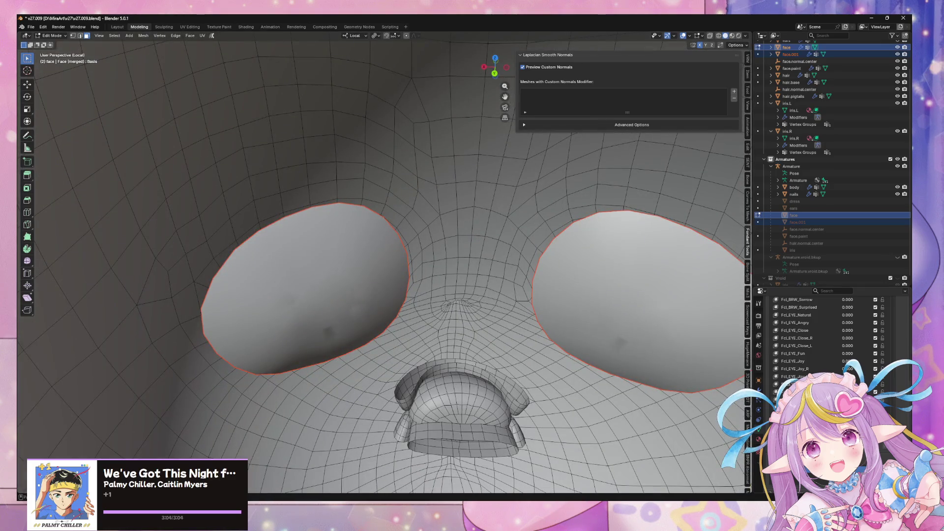
scroll(840, 337, down, 3)
drag(818, 287, 825, 157)
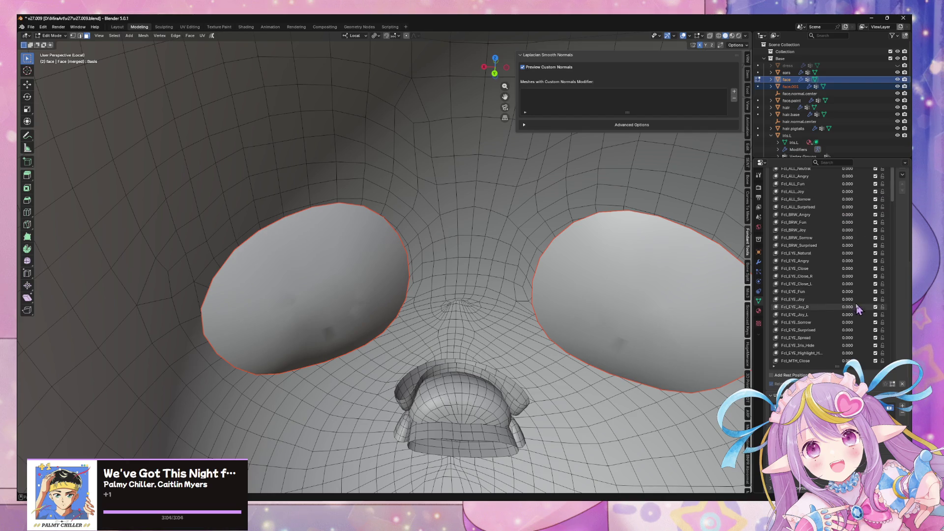
drag(839, 365, 839, 395)
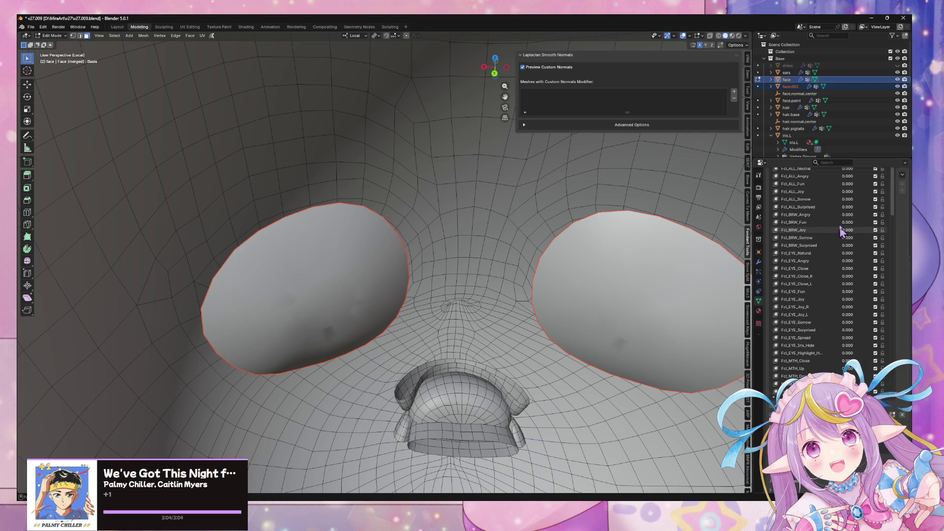
drag(849, 159, 849, 128)
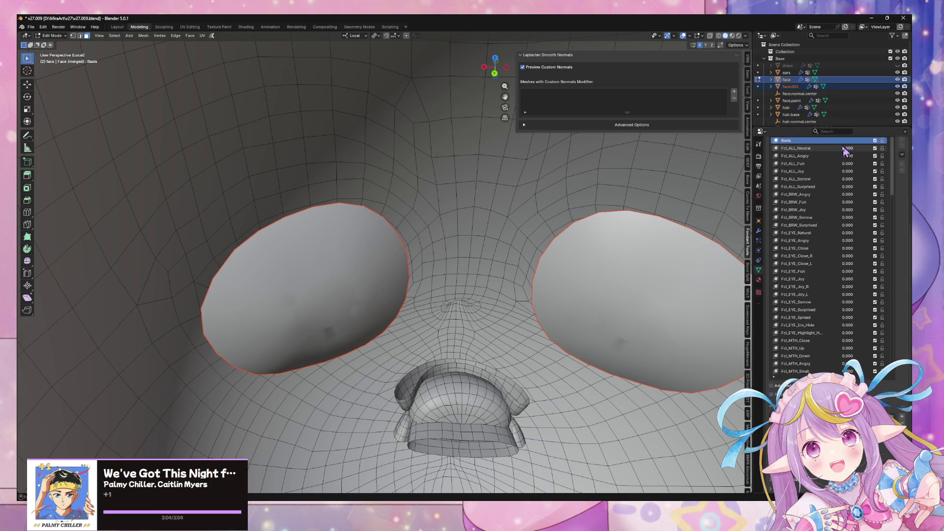
mouse_move(390, 270)
middle_down()
mouse_move(391, 236)
mouse_move(421, 237)
middle_up()
Split all linked geometry of face.001 into face.002, select face.002, and exit local view.
key(Tab)
click(329, 337)
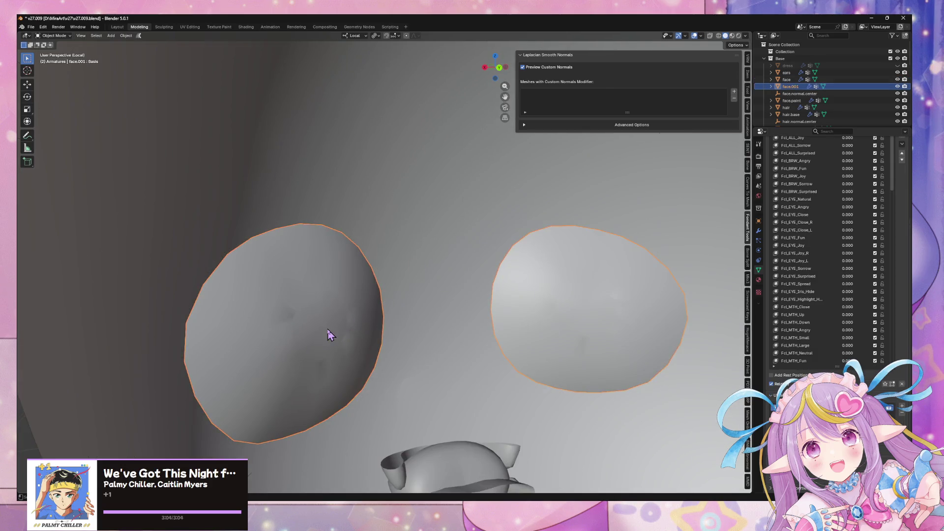
key(Tab)
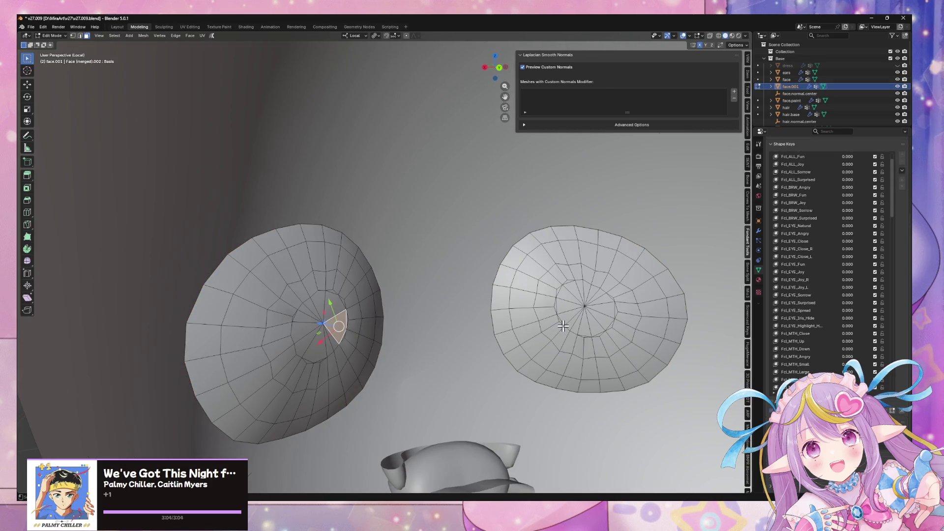
key(ctrl+l)
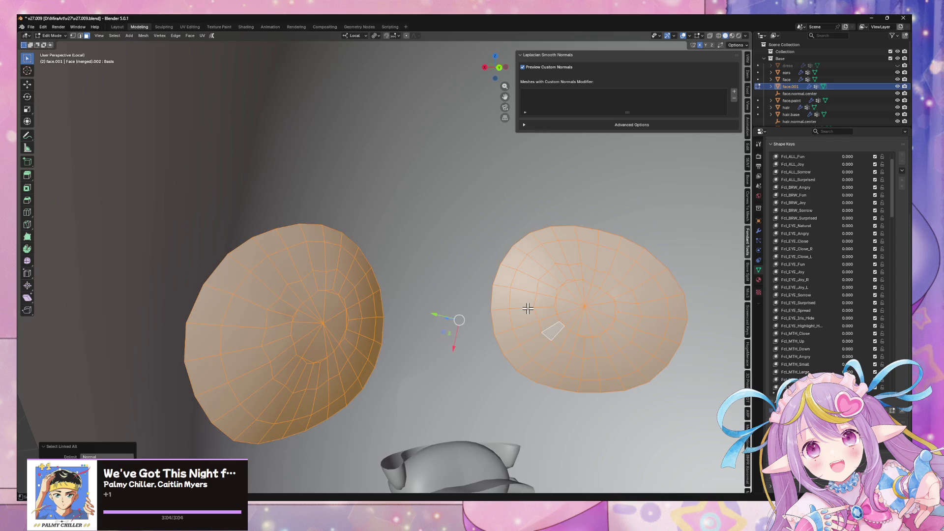
key(p)
click(528, 311)
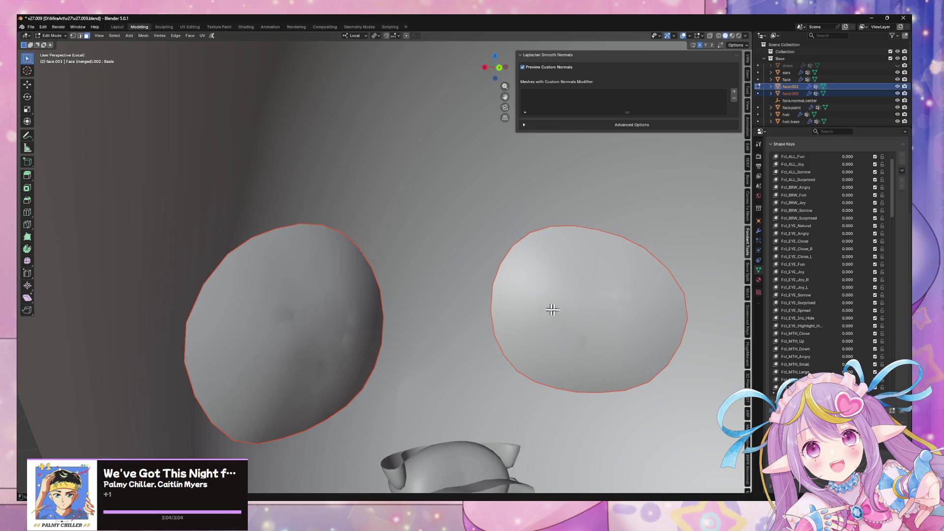
key(Tab)
click(570, 309)
key(KP_Divide)
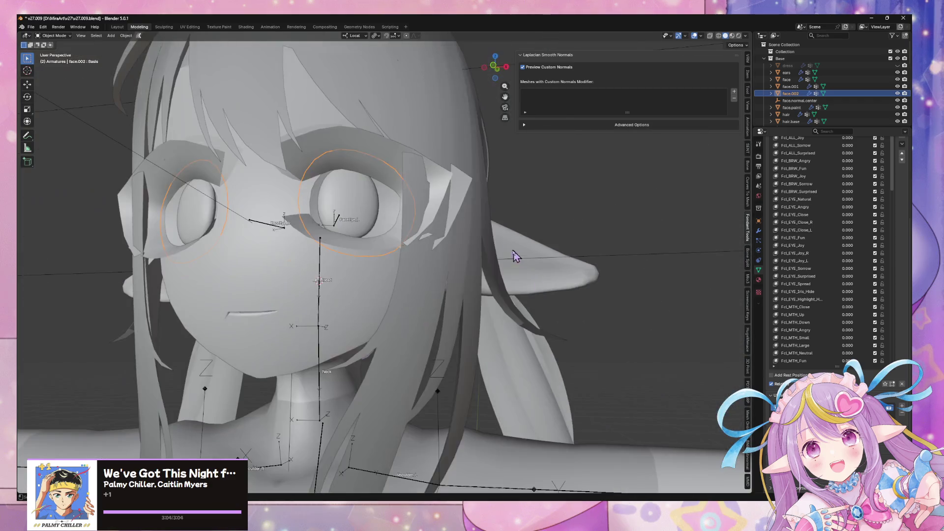
Isolate face.002 and merge all overlapping eye vertices by distance.
key(KP_Divide)
middle_drag(485, 242, 386, 270)
key(Tab)
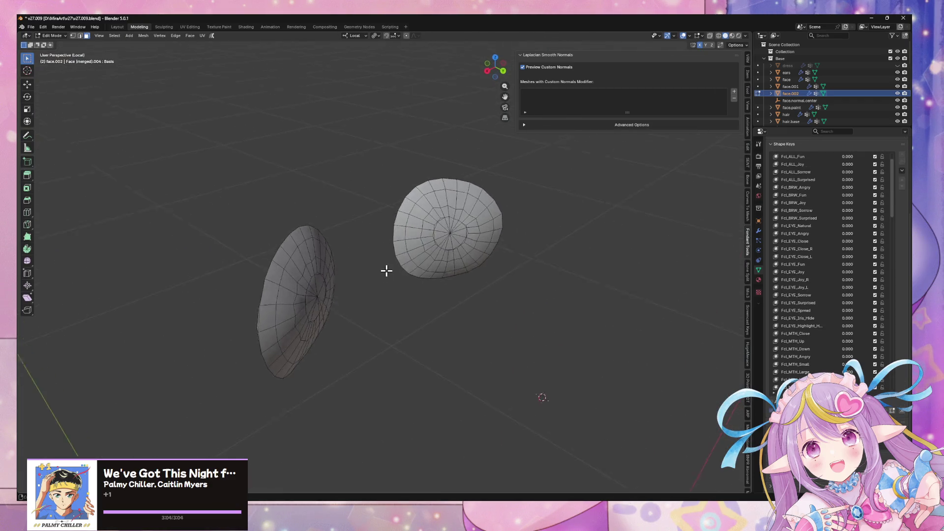
key(a)
key(m)
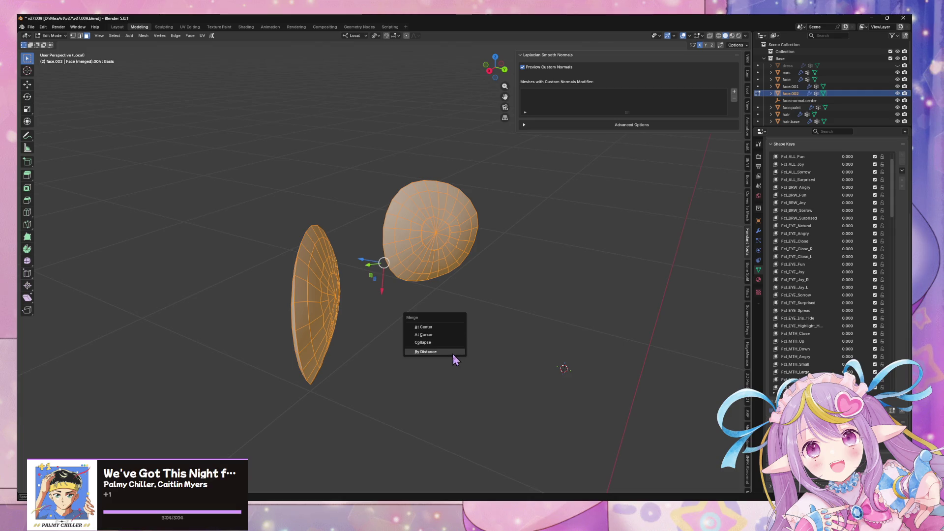
click(426, 352)
Mark the left eye's face ring and outer border loop as seams.
middle_drag(443, 304, 386, 310)
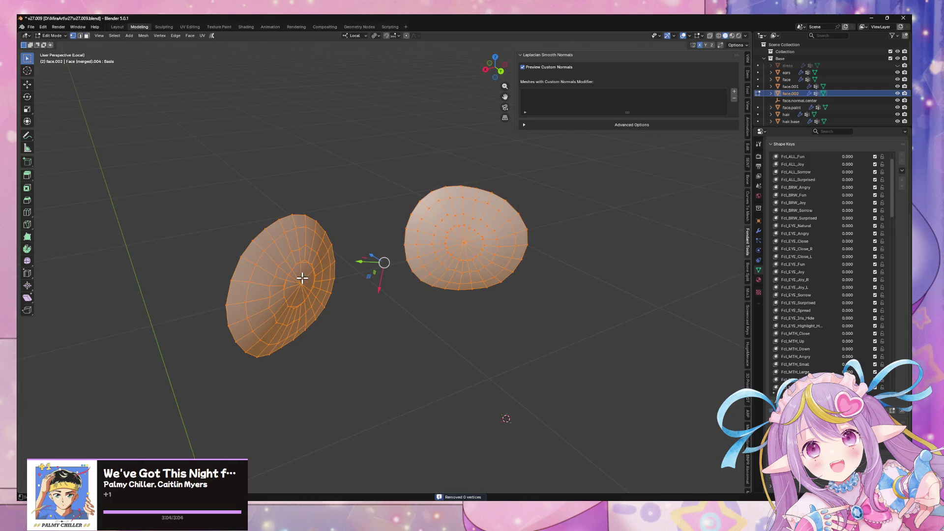
alt+click(272, 249)
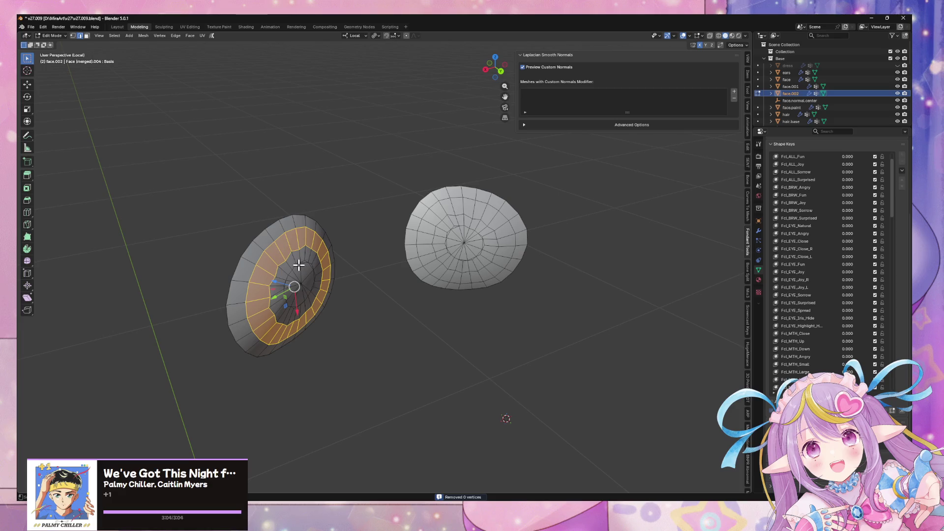
alt+click(276, 241)
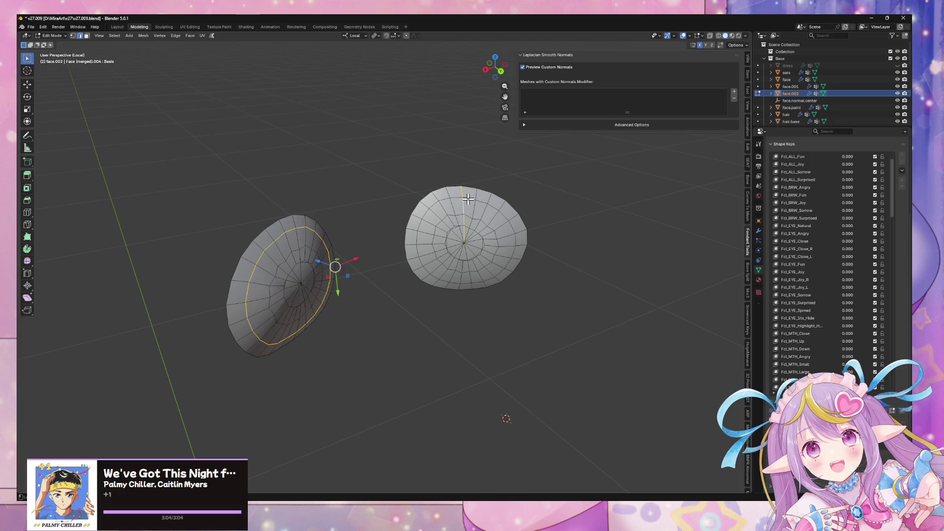
key(ctrl+e)
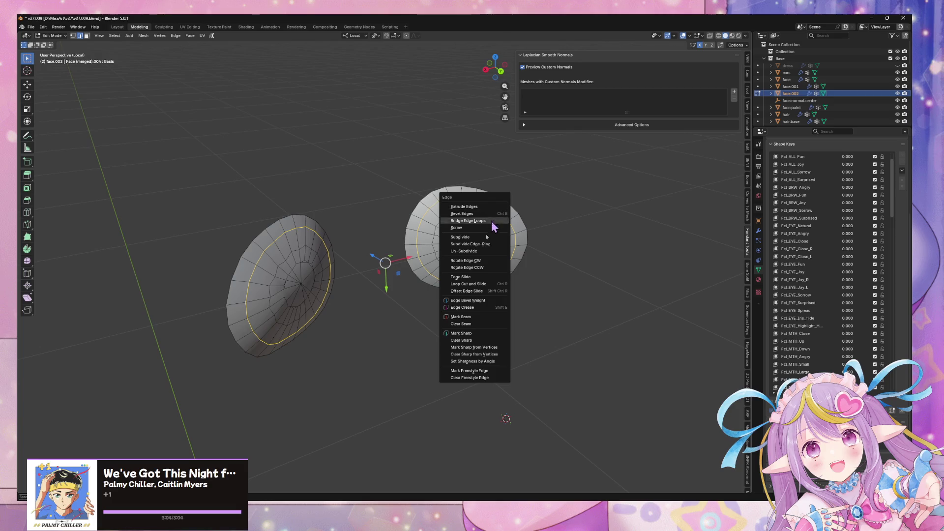
click(465, 319)
mouse_move(466, 301)
middle_down()
mouse_move(417, 253)
mouse_move(365, 245)
mouse_move(416, 261)
mouse_move(376, 241)
middle_up()
Set transform orientation to Normal and separate the left eye's inner loop into face.003.
click(361, 36)
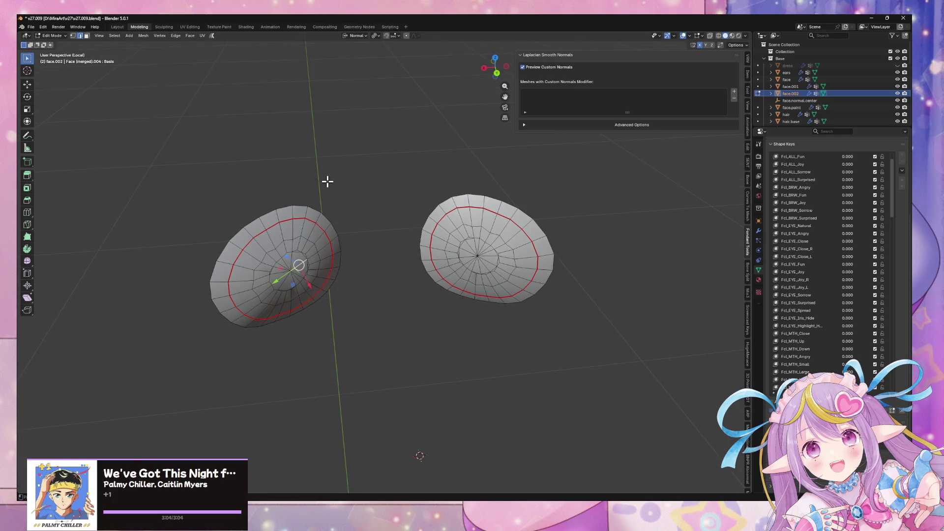
key(ctrl+l)
mouse_move(327, 181)
middle_down()
mouse_move(242, 192)
mouse_move(286, 195)
mouse_move(249, 177)
middle_up()
scroll(401, 232, up, 3)
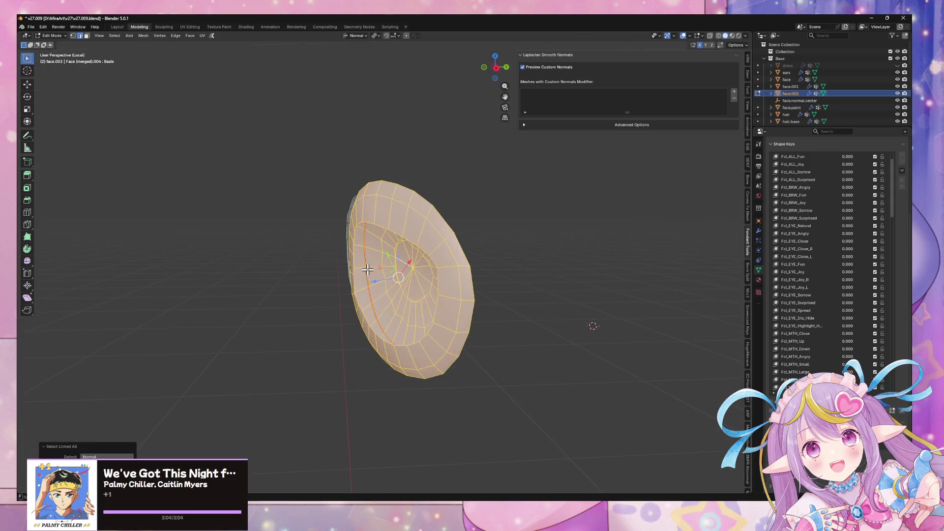
alt+click(407, 229)
mouse_move(407, 229)
middle_down()
mouse_move(422, 230)
mouse_move(271, 220)
middle_up()
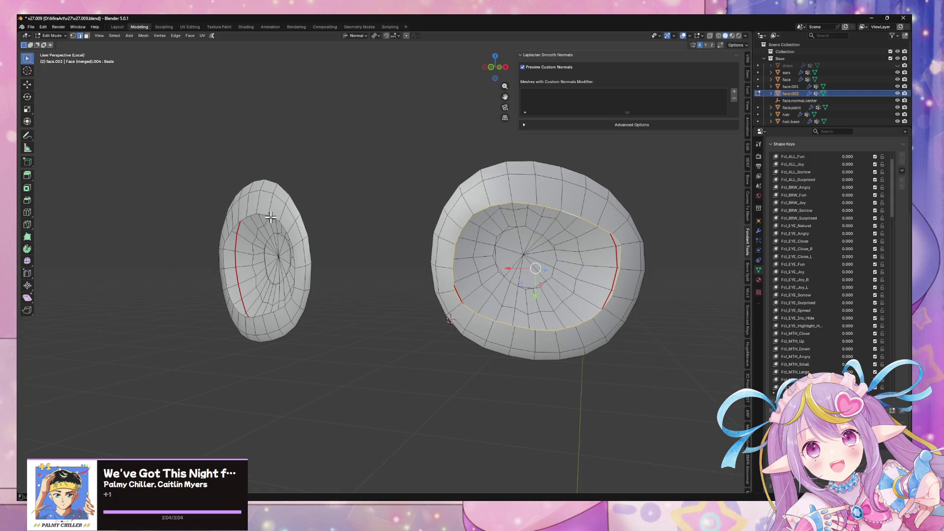
key(p)
click(459, 236)
Mark both eyes' outer rim loops as seams, then select both eye meshes entirely.
mouse_move(459, 236)
middle_down()
mouse_move(598, 245)
mouse_move(540, 239)
middle_up()
alt+click(421, 225)
mouse_move(421, 225)
middle_down()
mouse_move(334, 218)
mouse_move(489, 233)
mouse_move(493, 223)
mouse_move(459, 228)
mouse_move(464, 220)
mouse_move(497, 240)
mouse_move(388, 263)
middle_up()
alt+shift+click(279, 200)
right_click(310, 204)
click(310, 222)
key(Tab)
key(Tab)
key(Tab)
key(Tab)
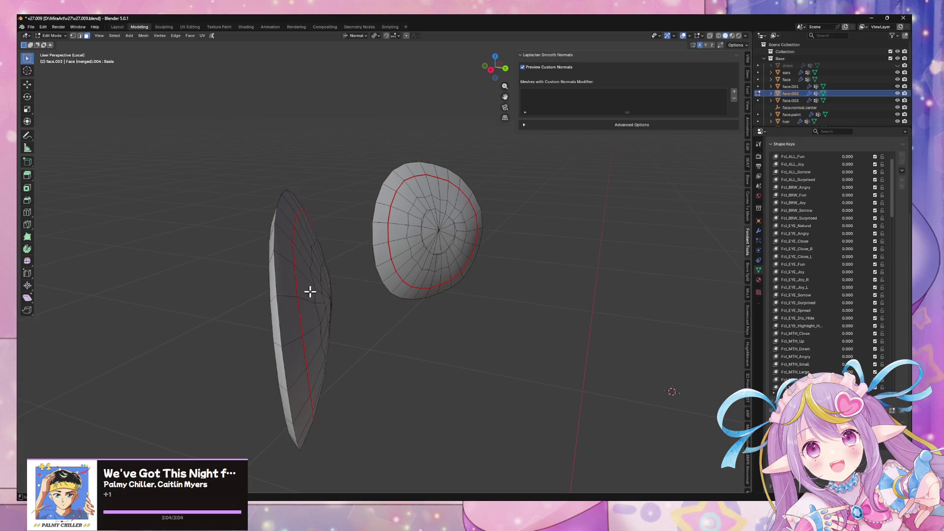
shift+click(432, 237)
key(ctrl+l)
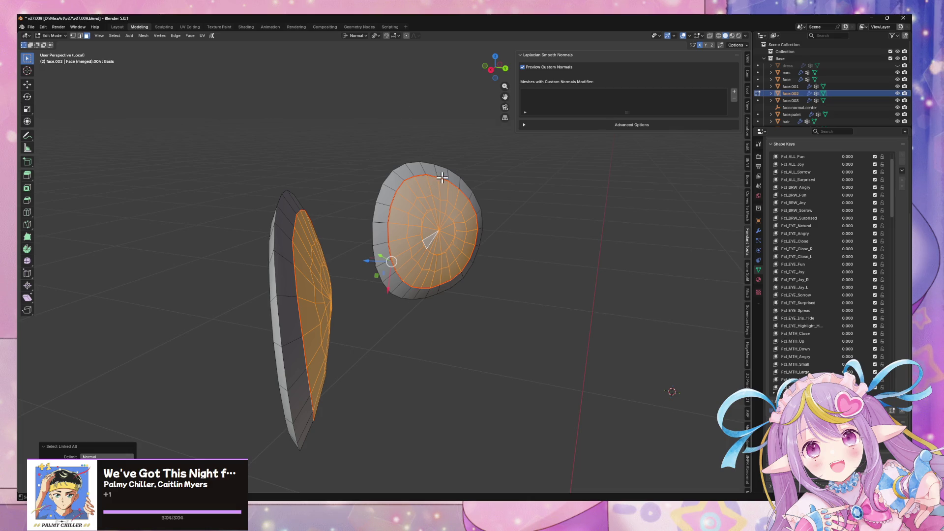
Select the left eye's region inside the seam and test moving it along the normal, then cancel.
middle_drag(434, 181, 306, 270)
key(alt+a)
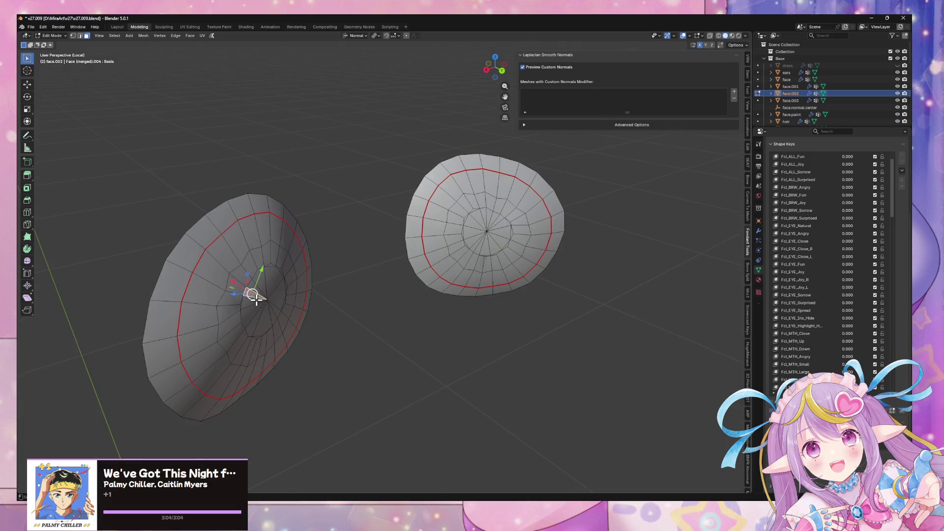
click(256, 299)
key(ctrl+l)
key(g)
key(z)
key(z)
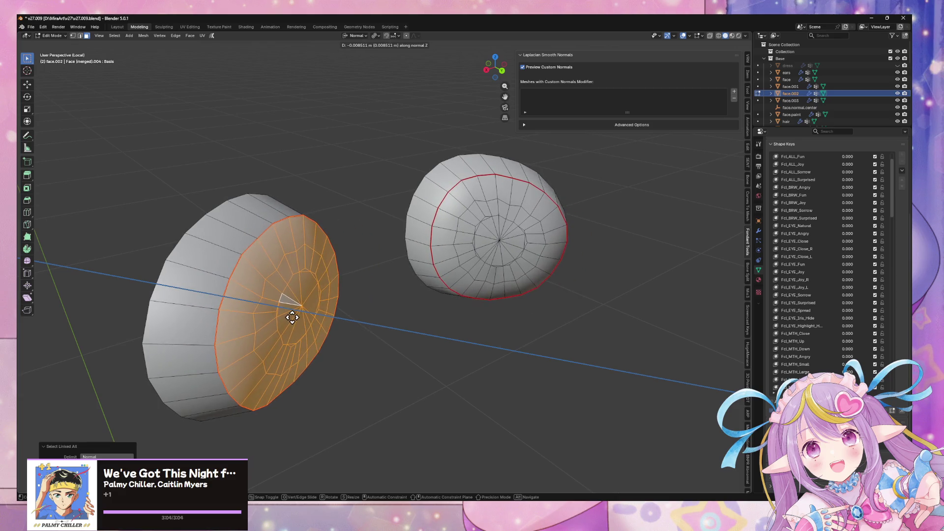
right_click(285, 313)
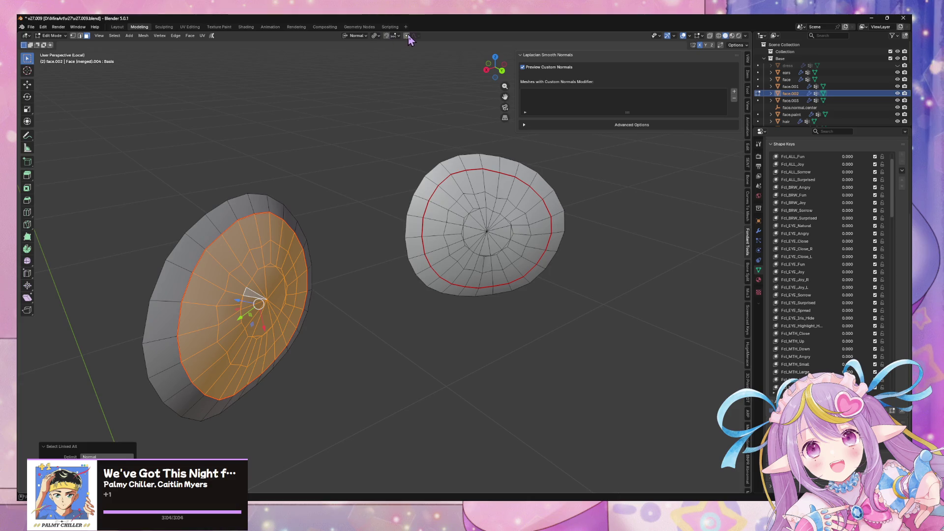
key(g)
key(z)
key(y)
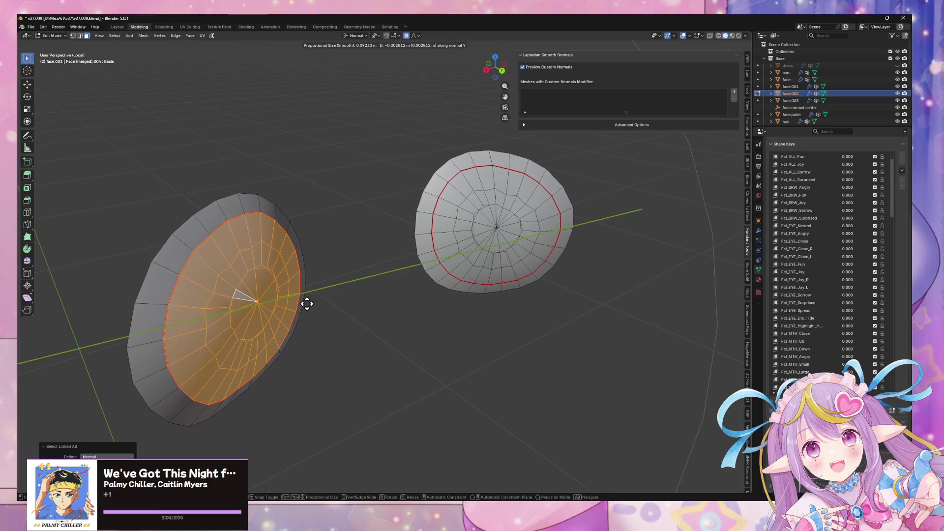
key(Escape)
Pull the left mesh's centre vertex out along its normal into a cone, then shift the rim loop.
click(270, 299)
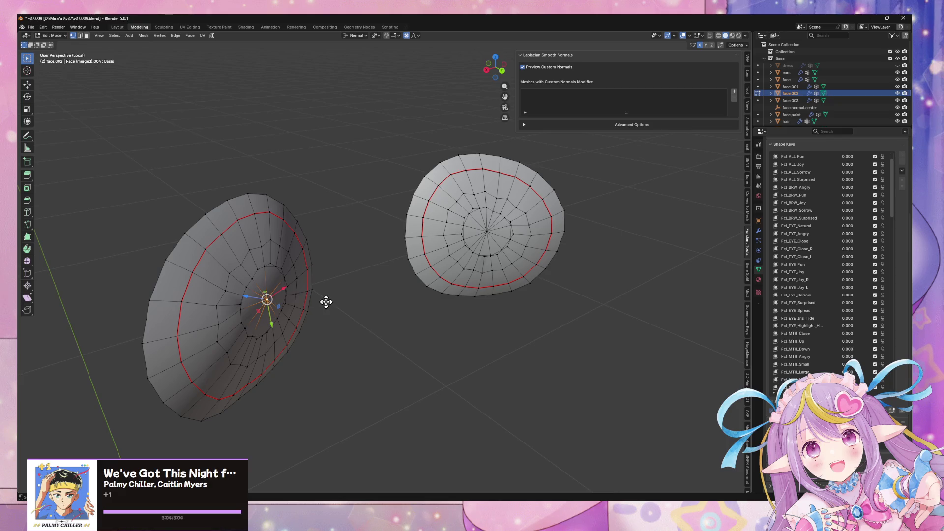
key(g)
key(z)
scroll(332, 289, up, 5)
scroll(338, 295, down, 1)
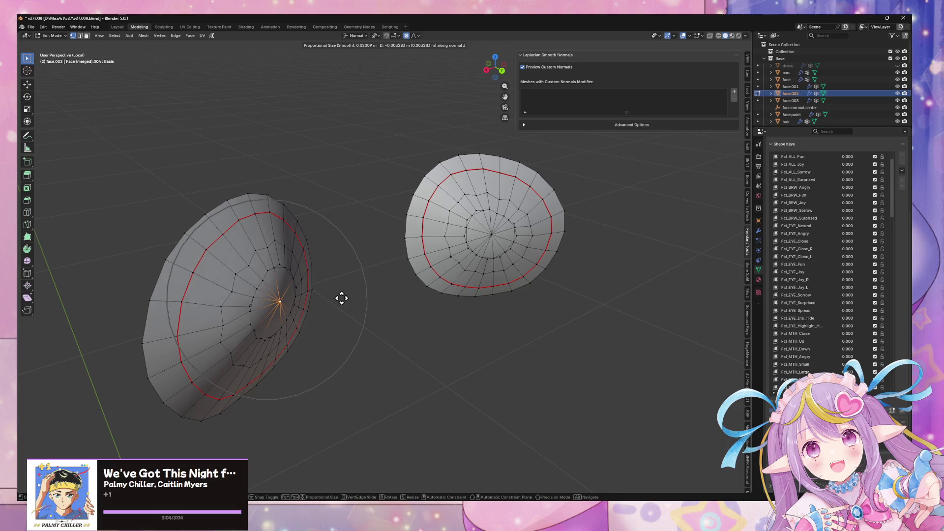
click(393, 314)
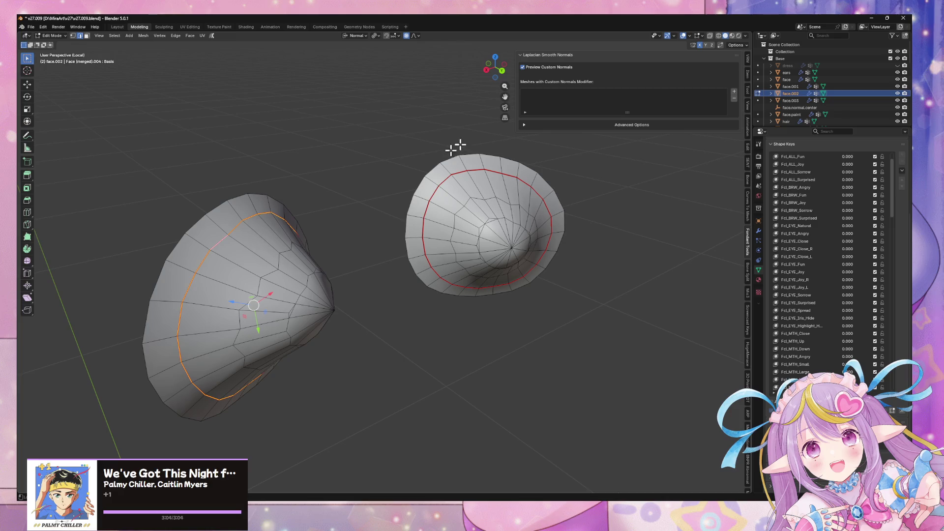
key(g)
key(z)
key(z)
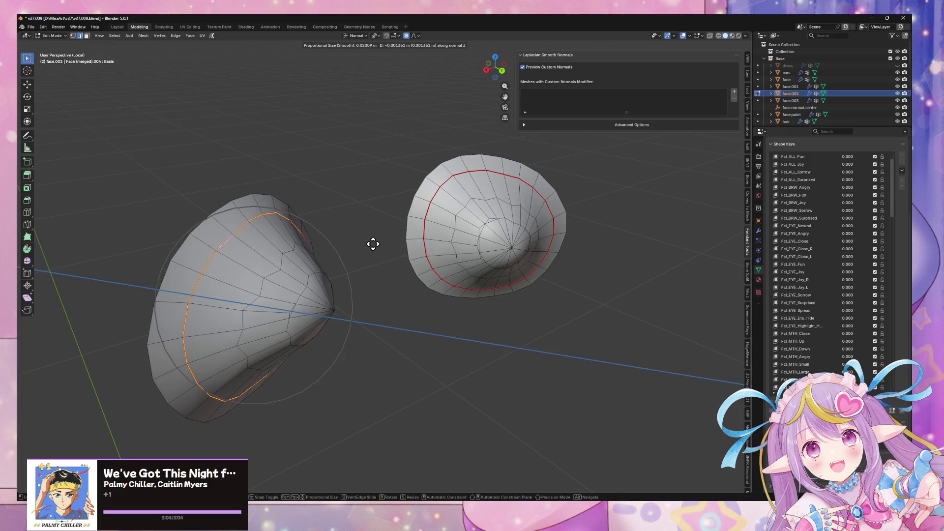
right_click(383, 248)
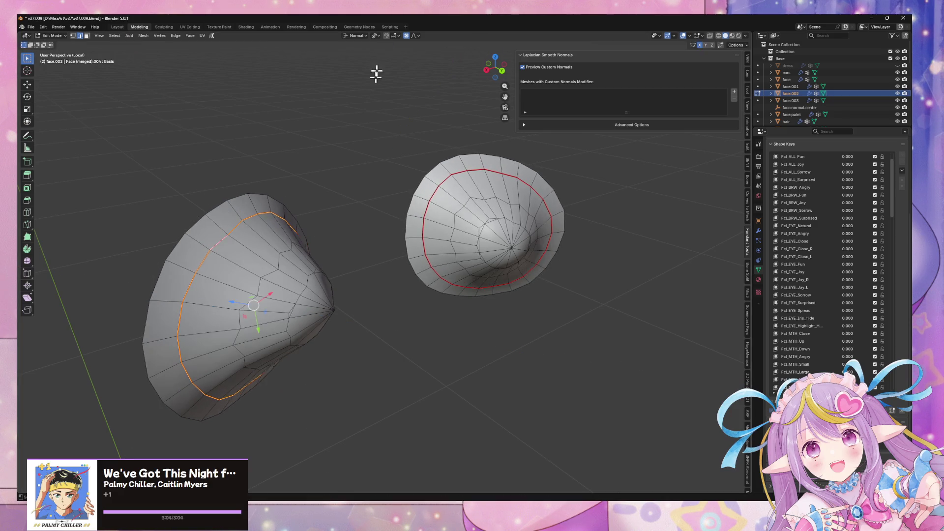
click(407, 39)
key(g)
key(z)
key(z)
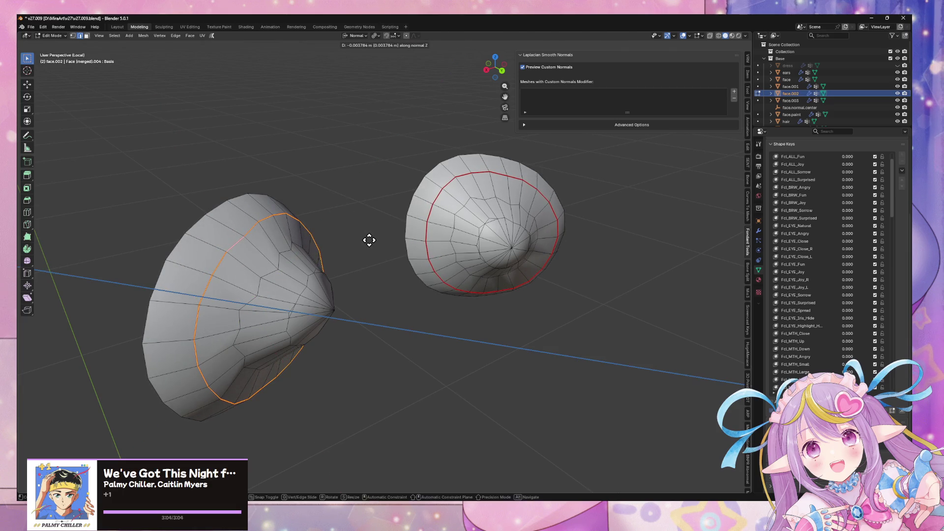
click(369, 240)
mouse_move(373, 247)
middle_down()
mouse_move(282, 261)
mouse_move(417, 241)
mouse_move(415, 227)
mouse_move(394, 219)
mouse_move(392, 231)
middle_up()
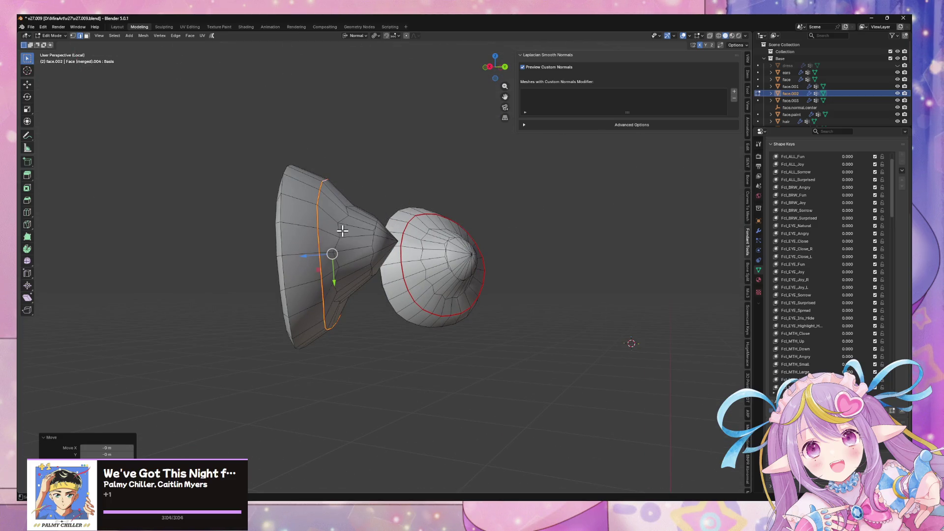
Undo the cone and push all faces inside each eye's seam outward along the normal.
key(ctrl+z)
mouse_move(347, 226)
middle_down()
mouse_move(326, 242)
mouse_move(245, 248)
middle_up()
alt+click(248, 245)
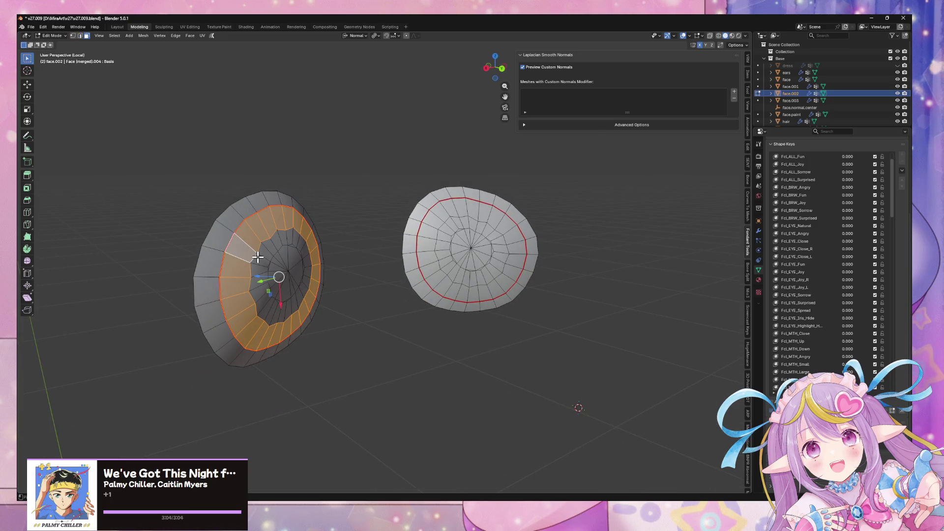
key(ctrl+l)
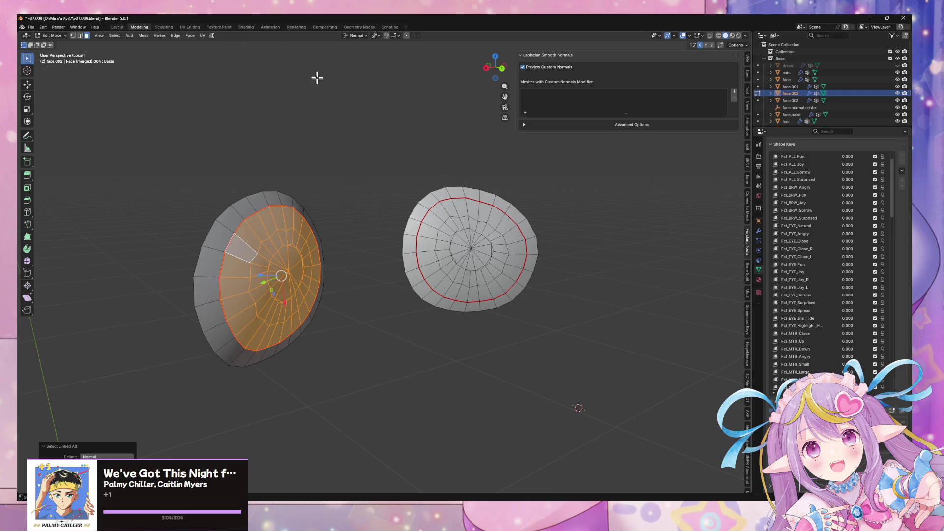
mouse_move(338, 141)
middle_down()
mouse_move(361, 160)
mouse_move(345, 163)
middle_up()
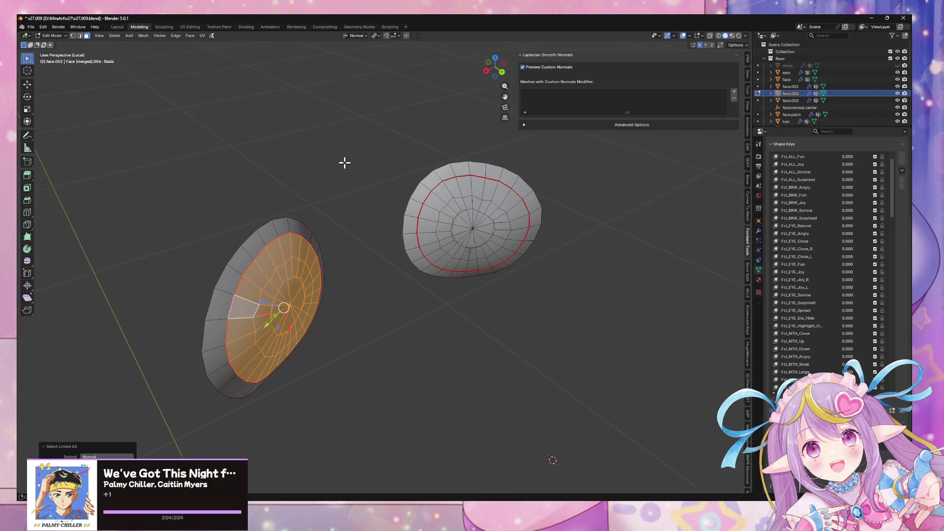
key(1)
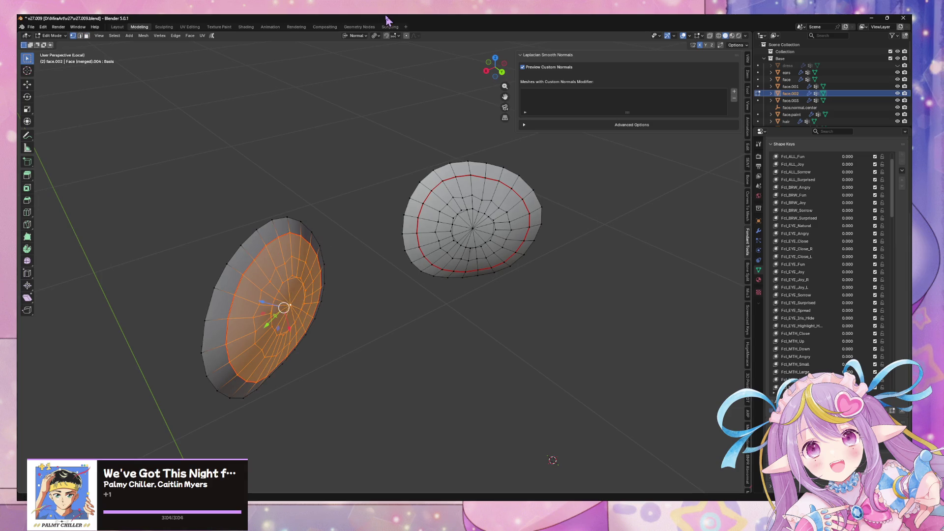
click(379, 36)
click(388, 91)
key(g)
key(z)
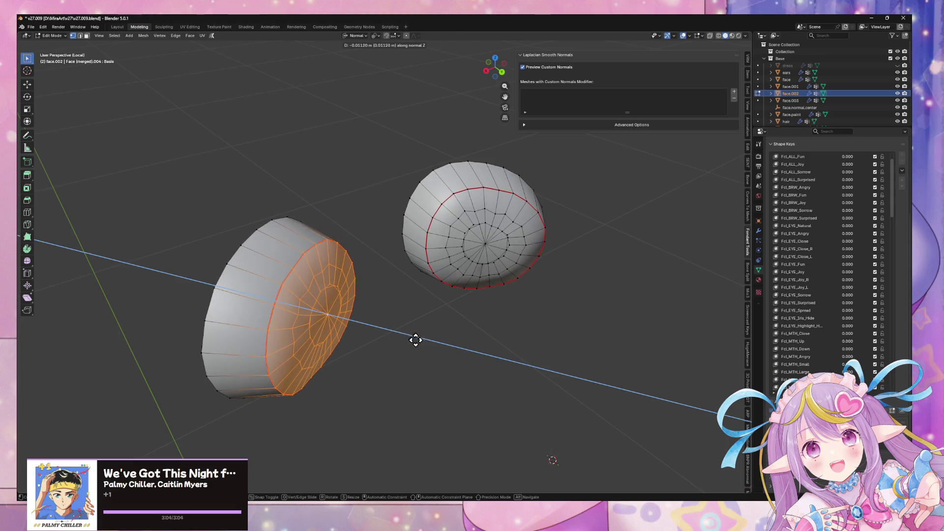
click(433, 348)
Slide the left cylinder's rim loop back along the mesh and select the loop beside the cap.
mouse_move(432, 347)
middle_down()
mouse_move(487, 312)
mouse_move(543, 295)
mouse_move(516, 270)
mouse_move(432, 293)
mouse_move(482, 291)
middle_up()
alt+click(337, 211)
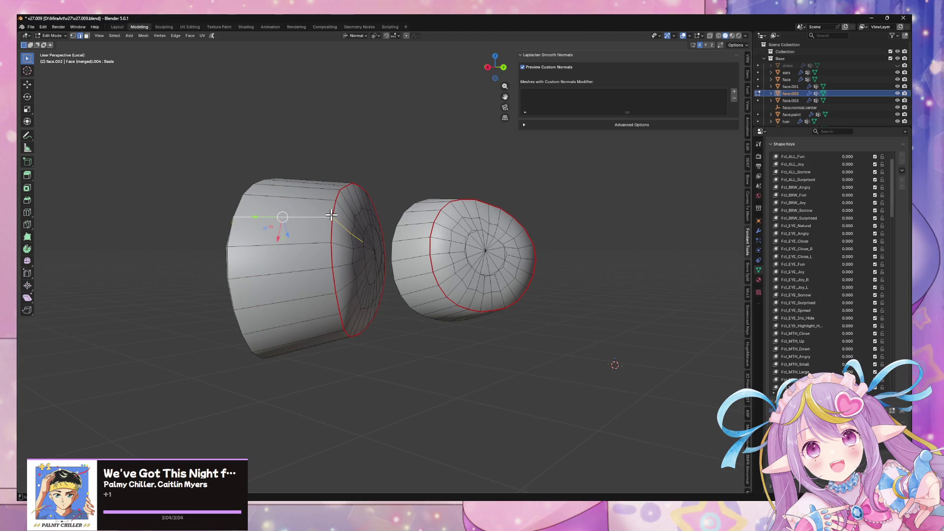
key(shift+v)
click(368, 228)
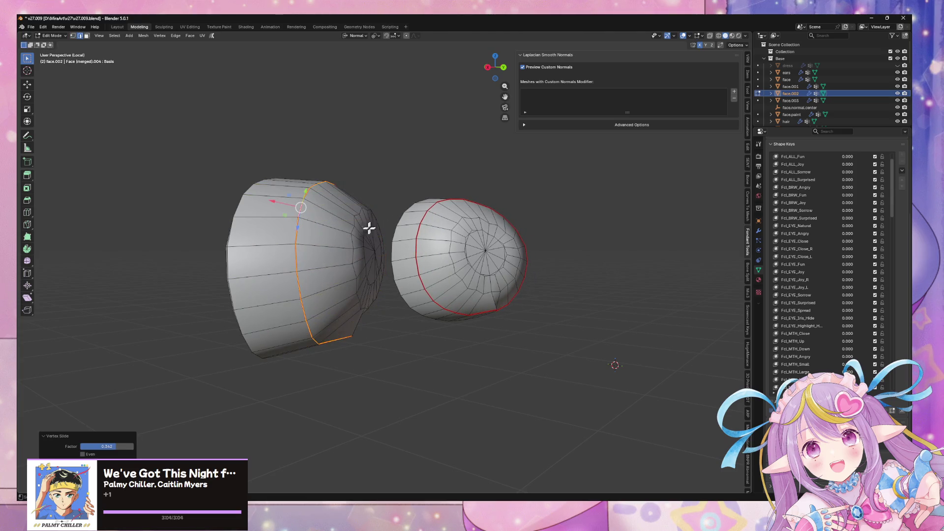
alt+click(354, 240)
middle_drag(433, 235, 415, 198)
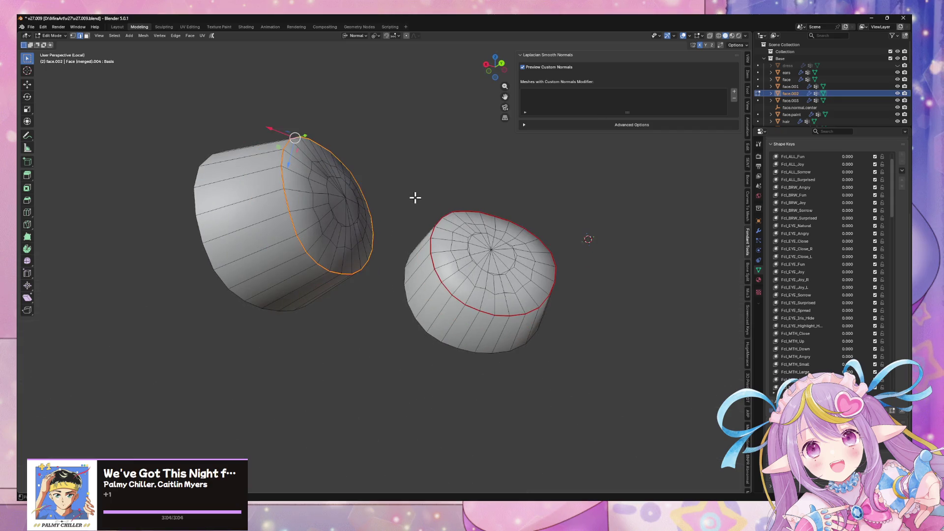
In top view, slide edge loops on both cups and move the top vertices along the normal.
click(504, 53)
key(shift+v)
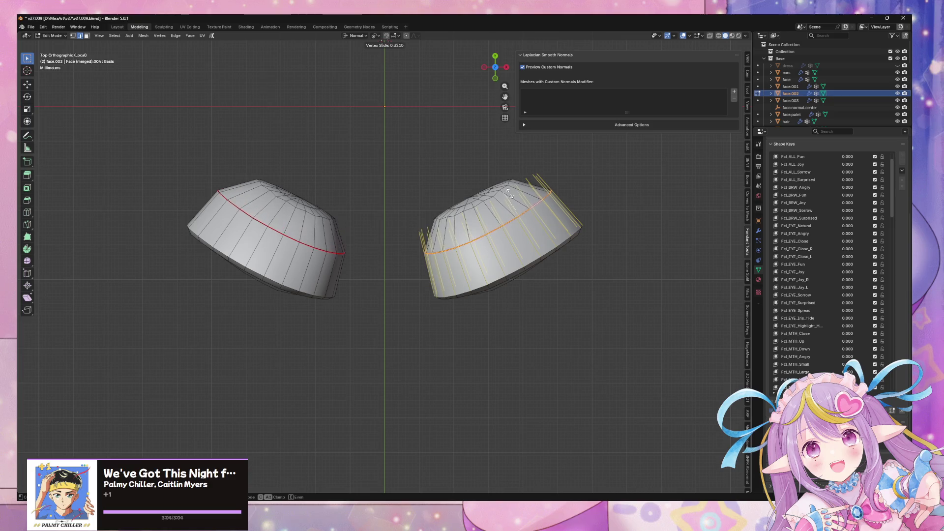
click(510, 197)
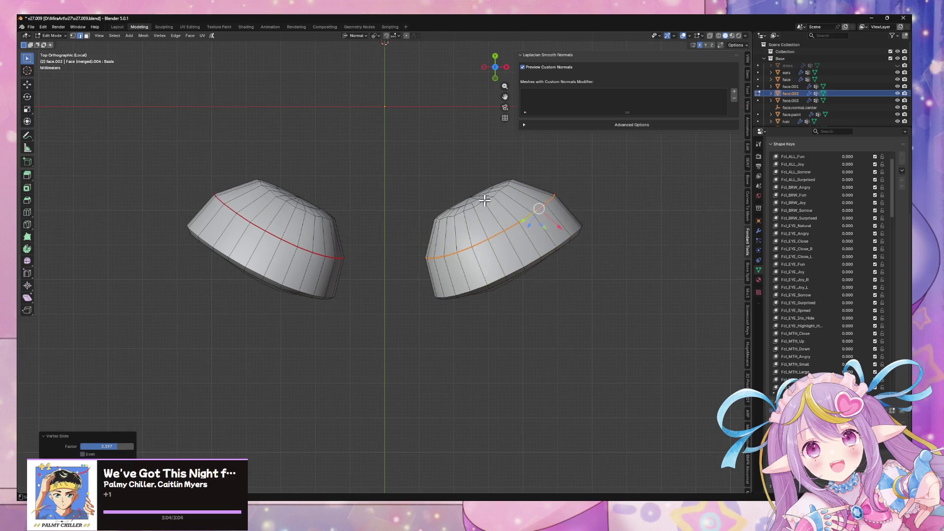
key(shift+v)
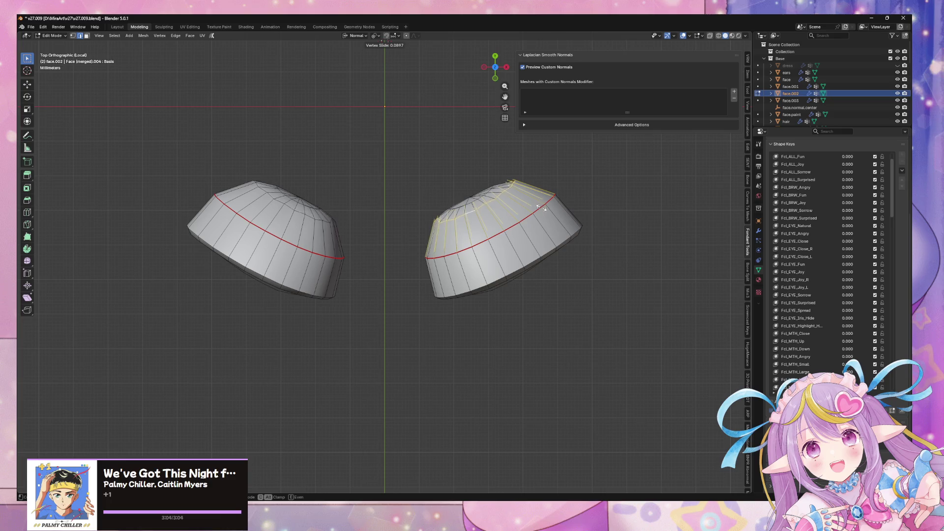
click(543, 211)
key(g)
key(z)
key(z)
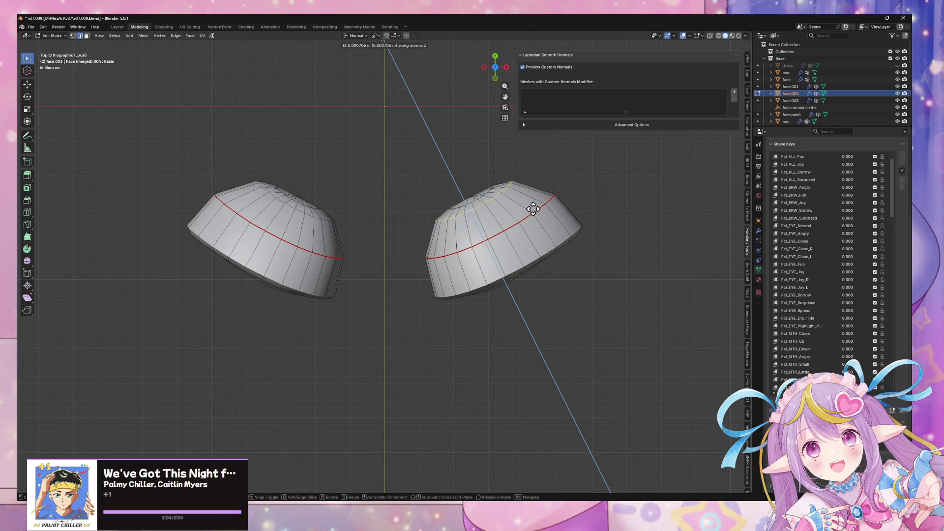
click(535, 214)
Nudge the selected vertices along the normal again, then select face.001, face.002 and face.003 in Object Mode.
middle_drag(527, 225, 528, 175)
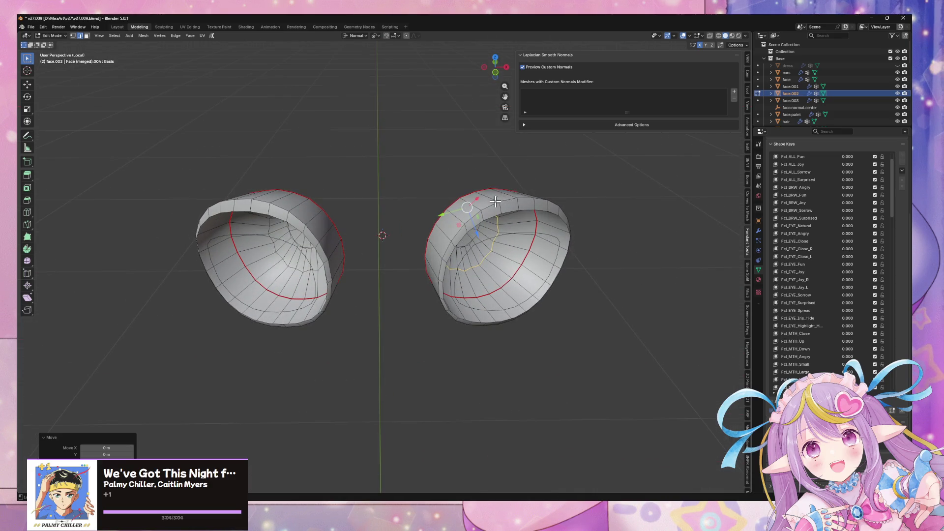
mouse_move(493, 65)
mouse_down()
mouse_move(382, 166)
mouse_move(444, 194)
mouse_move(480, 286)
mouse_up()
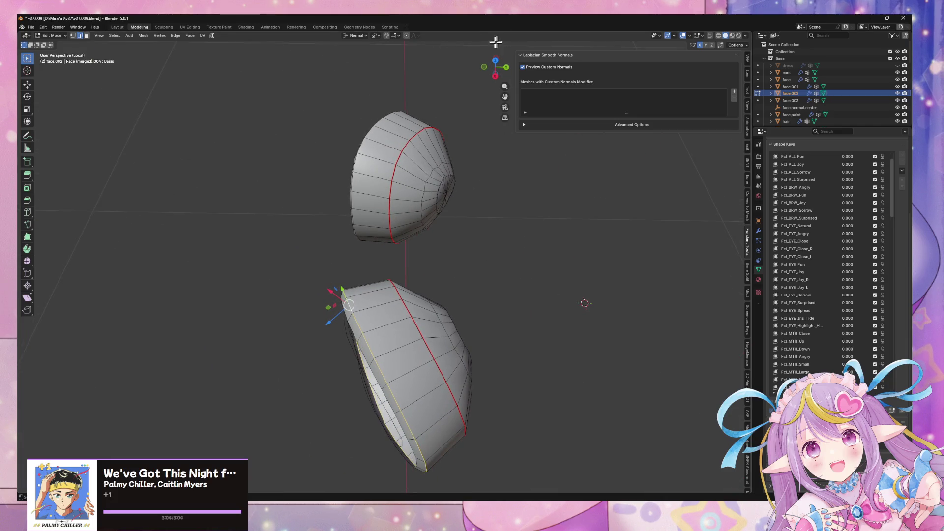
click(495, 61)
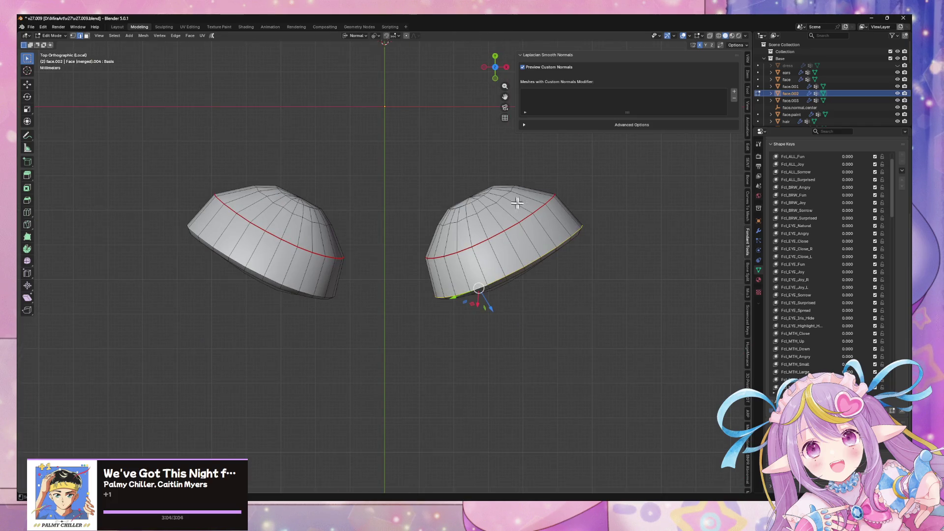
key(g)
key(z)
key(z)
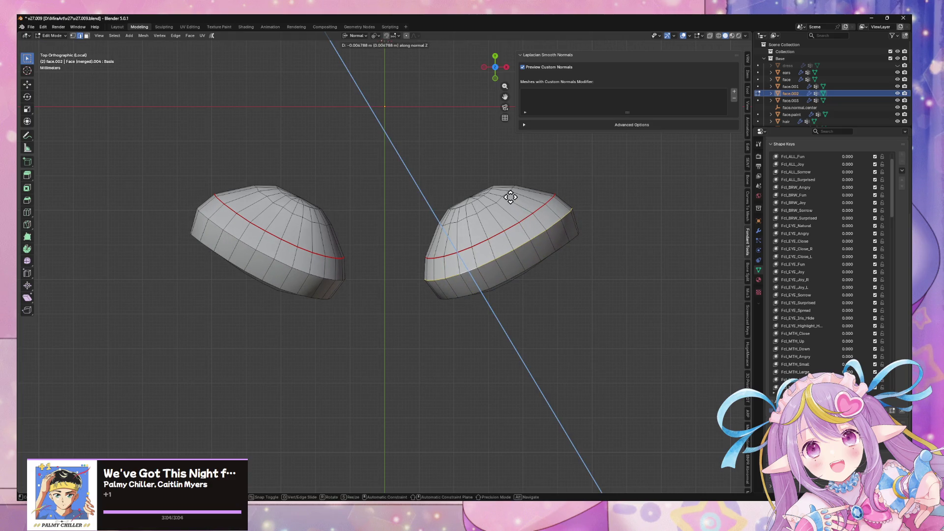
click(509, 197)
mouse_move(507, 197)
middle_down()
mouse_move(490, 118)
mouse_move(500, 93)
mouse_move(527, 126)
mouse_move(543, 49)
mouse_move(542, 87)
mouse_move(439, 105)
mouse_move(489, 169)
mouse_move(510, 272)
middle_up()
key(Tab)
click(514, 270)
key(ctrl+z)
click(512, 268)
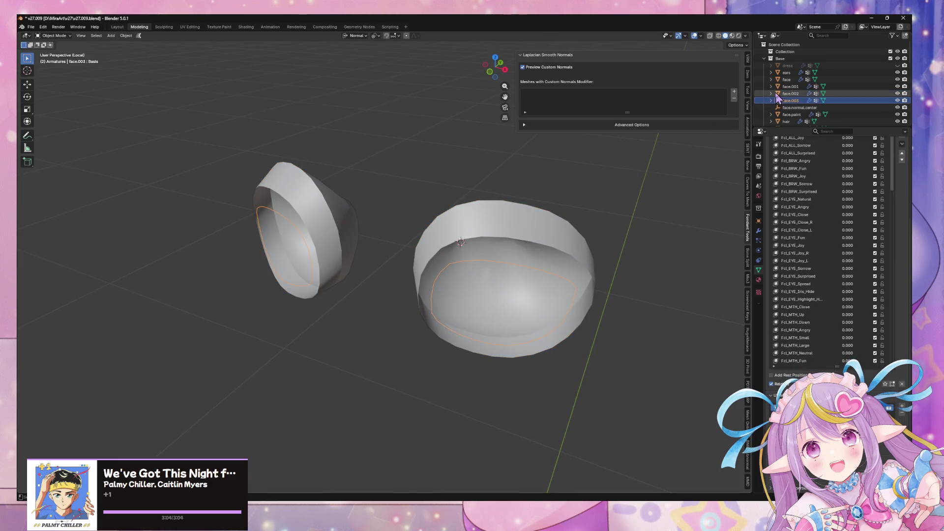
In Edit Mode on both eye-socket meshes, select the band of inner faces within the seam.
key(a)
mouse_move(543, 284)
middle_down()
mouse_move(541, 226)
mouse_move(480, 205)
mouse_move(464, 158)
mouse_move(433, 140)
mouse_move(463, 235)
middle_up()
key(Tab)
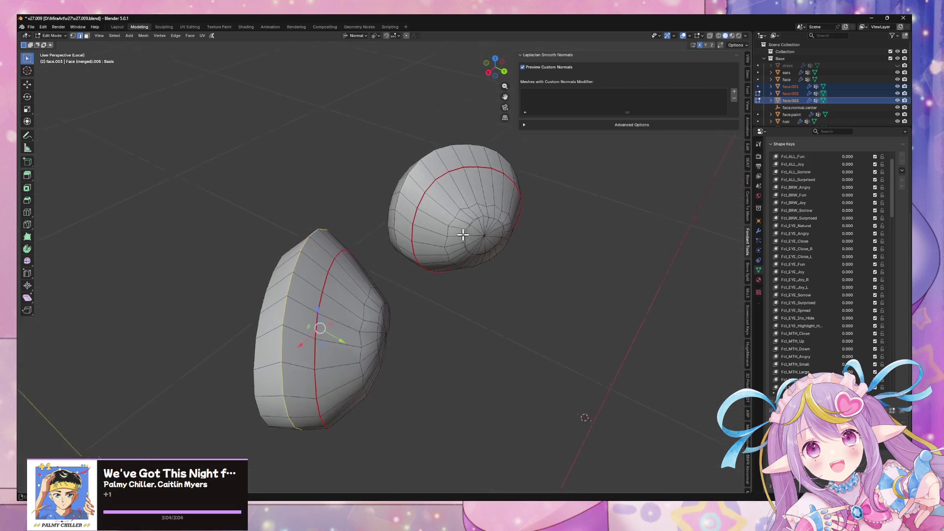
scroll(772, 313, up, 3)
key(alt+a)
alt+click(373, 335)
mouse_move(369, 337)
middle_down()
mouse_move(360, 316)
mouse_move(332, 304)
middle_up()
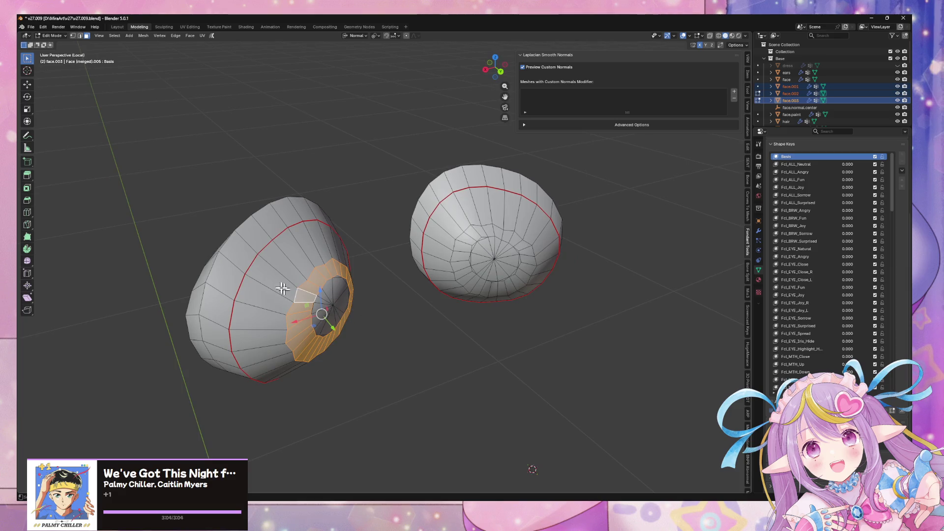
key(ctrl+l)
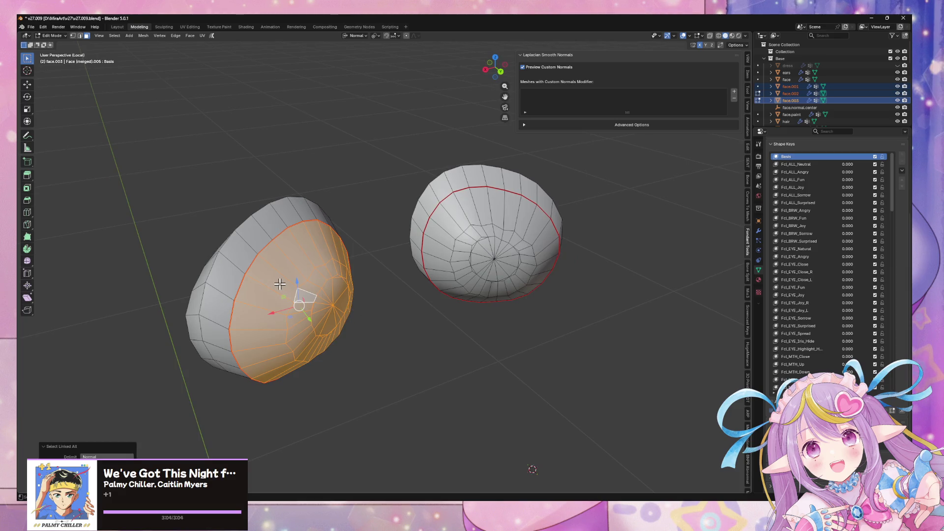
Smooth the selected vertices with a smoothing factor of 1.000.
right_click(280, 284)
click(384, 298)
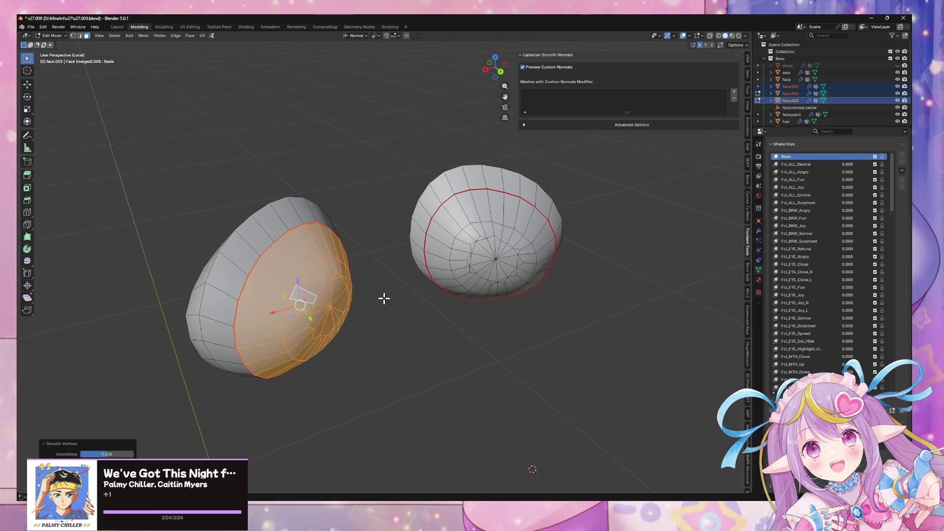
drag(108, 454, 134, 455)
mouse_move(391, 378)
middle_down()
mouse_move(356, 327)
mouse_move(419, 382)
mouse_move(414, 388)
mouse_move(430, 364)
middle_up()
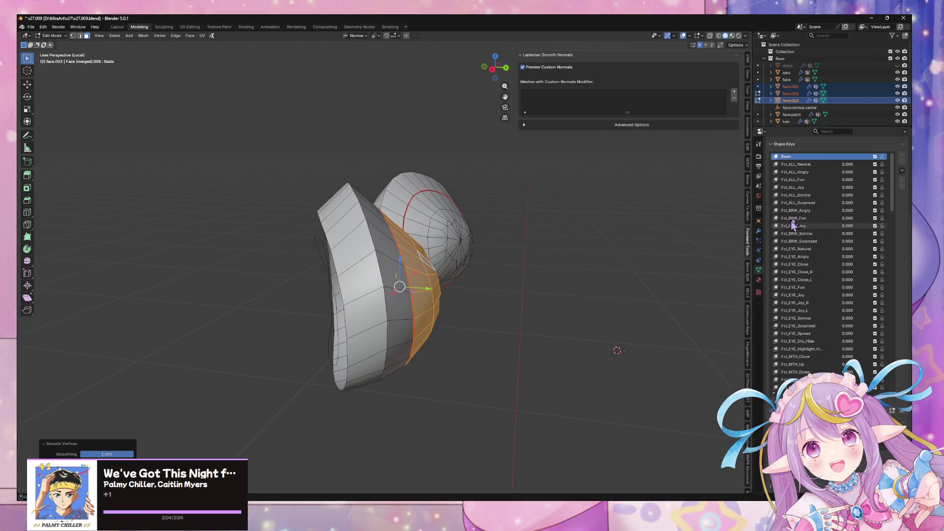
middle_drag(400, 268, 451, 273)
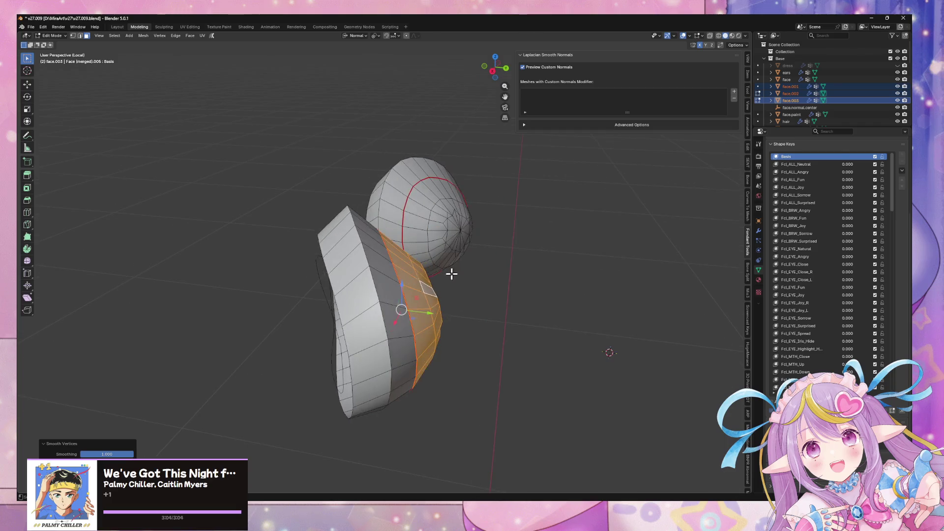
Inspect the smoothed bowls in Object Mode from the side, then return to Edit Mode.
key(Tab)
scroll(885, 206, down, 2)
key(Escape)
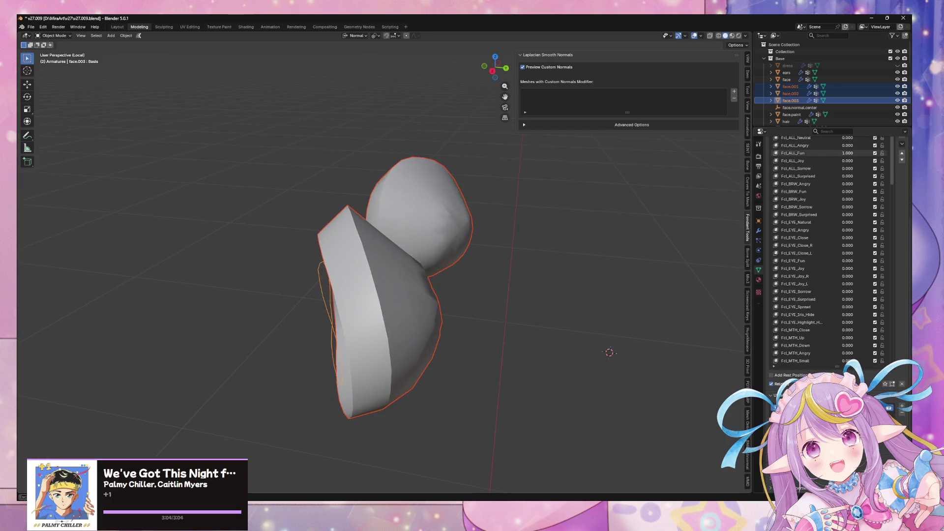
mouse_move(400, 255)
middle_down()
mouse_move(472, 231)
mouse_move(434, 244)
mouse_move(453, 236)
middle_up()
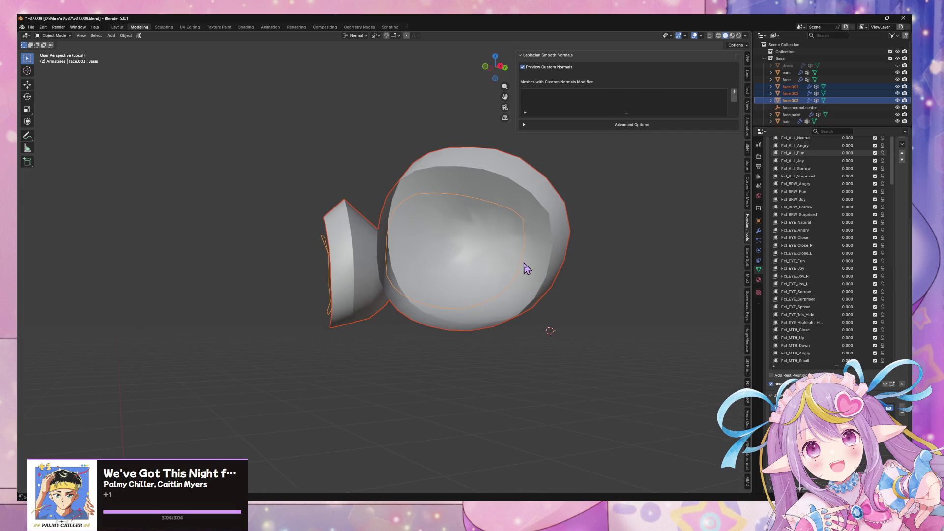
key(Tab)
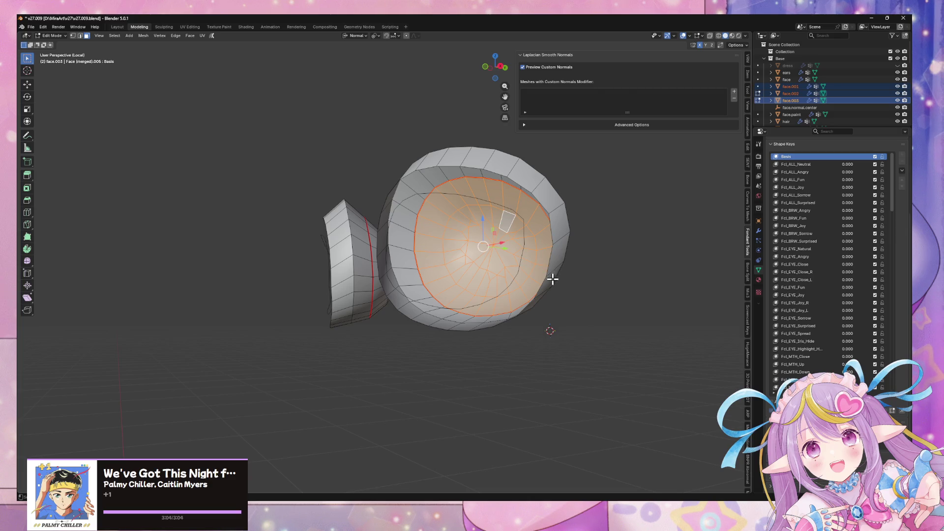
Shift the selected inner faces slightly inward along their normals.
mouse_move(605, 323)
middle_down()
mouse_move(567, 348)
mouse_move(633, 327)
mouse_move(689, 329)
mouse_move(694, 345)
mouse_move(583, 318)
mouse_move(605, 338)
mouse_move(596, 316)
mouse_move(449, 280)
mouse_move(477, 274)
mouse_move(418, 294)
middle_up()
key(g)
key(y)
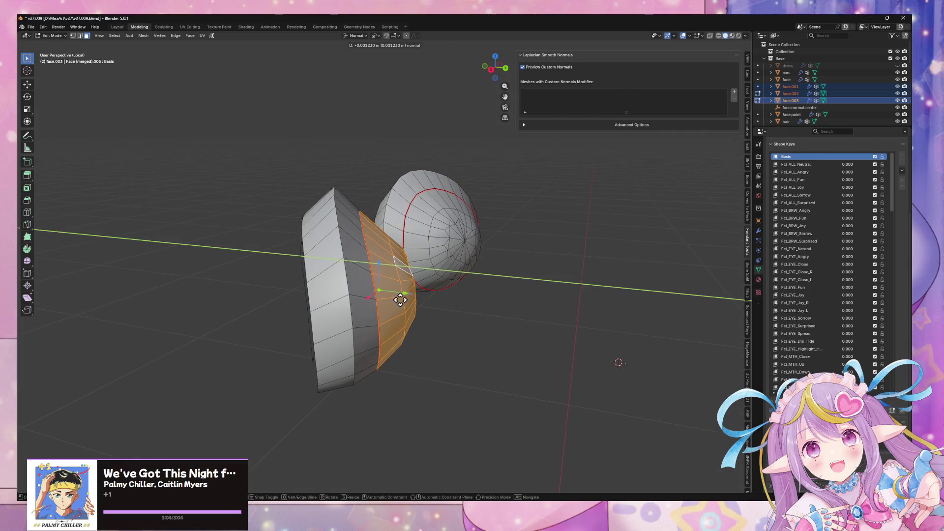
click(399, 300)
mouse_move(399, 300)
middle_down()
mouse_move(436, 250)
mouse_move(548, 252)
middle_up()
Switch from editing face.003 to face.002 and select its vertical seam edge loop.
key(Tab)
click(538, 238)
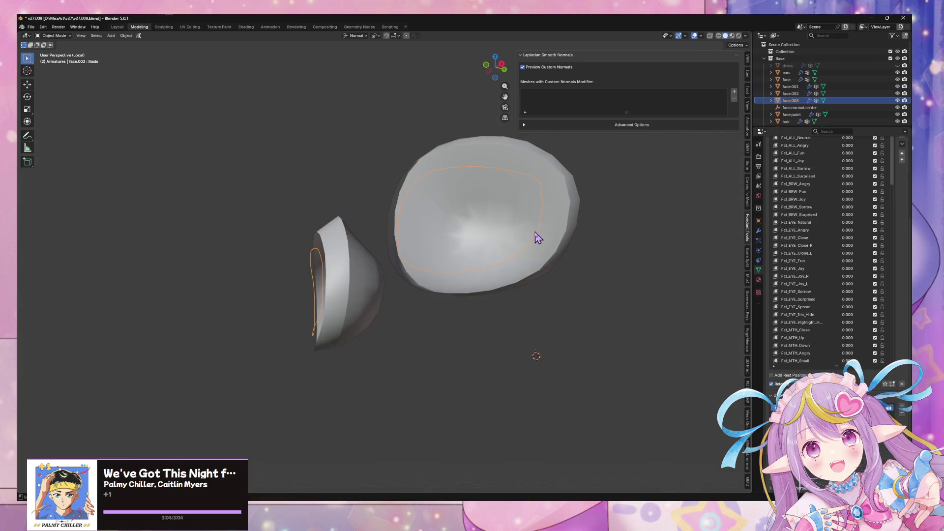
key(Tab)
key(Tab)
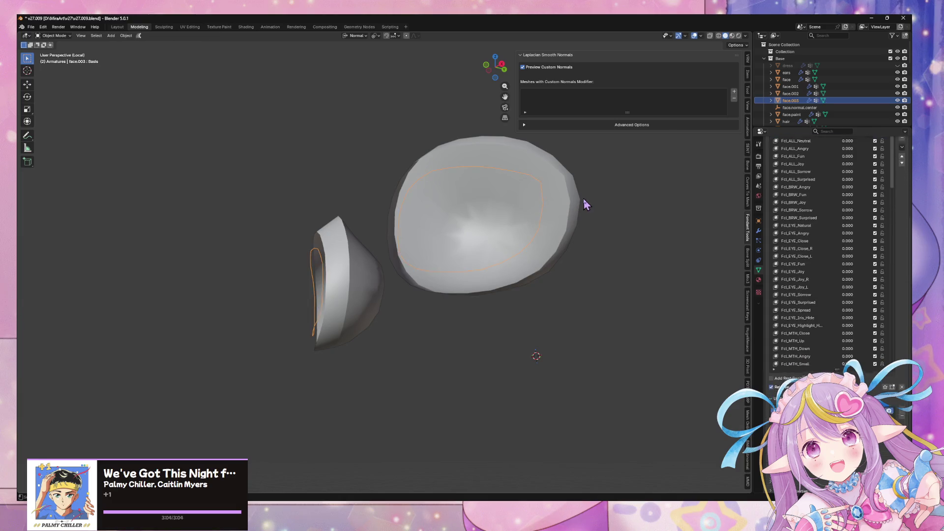
click(582, 199)
key(Tab)
alt+click(554, 204)
middle_drag(565, 212, 536, 246)
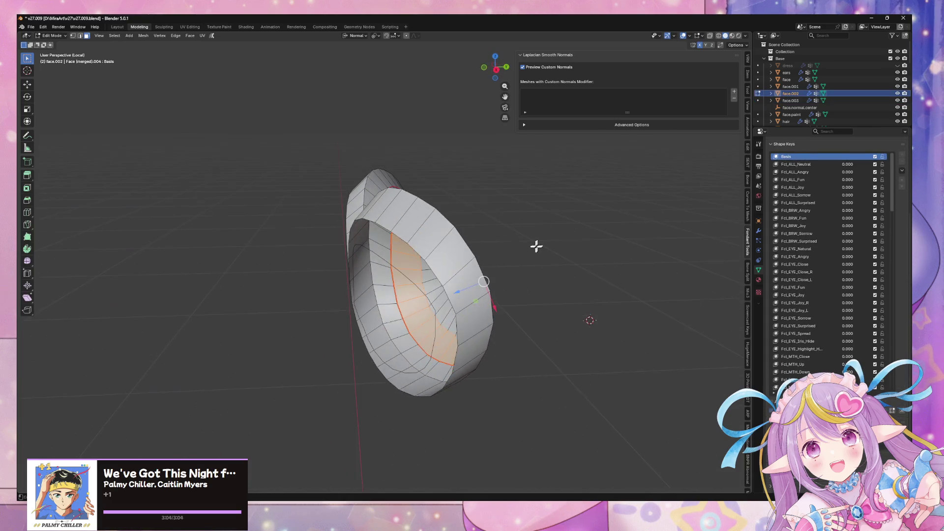
alt+click(395, 271)
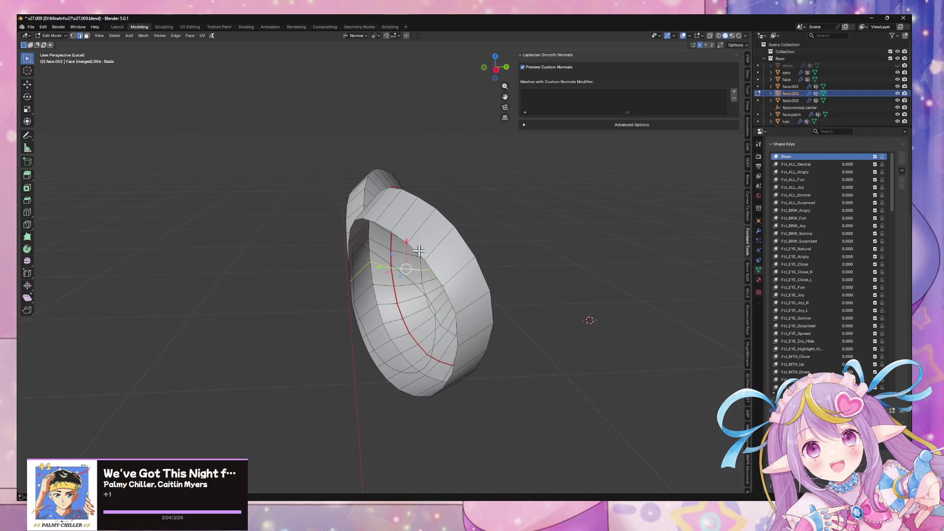
alt+click(389, 254)
Briefly re-edit face.003, then select the outer shell face.002 in Object Mode.
key(Tab)
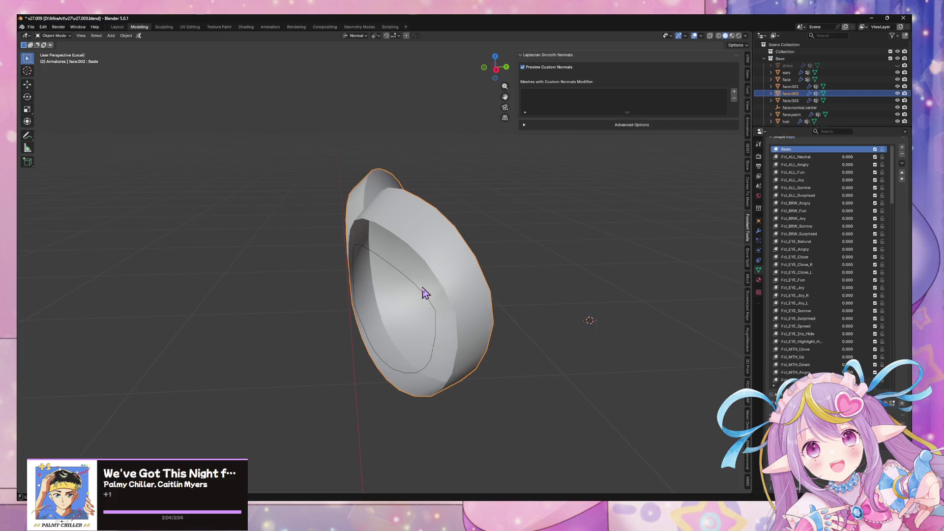
click(417, 286)
key(Tab)
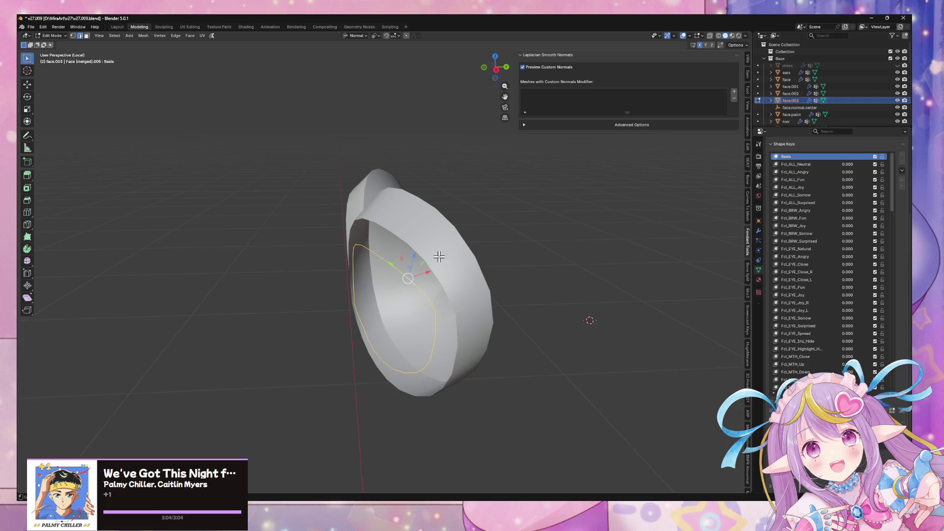
key(Tab)
click(469, 292)
Join face.002 into face.003 and reselect the joined eye-socket mesh.
shift+click(429, 306)
key(ctrl+j)
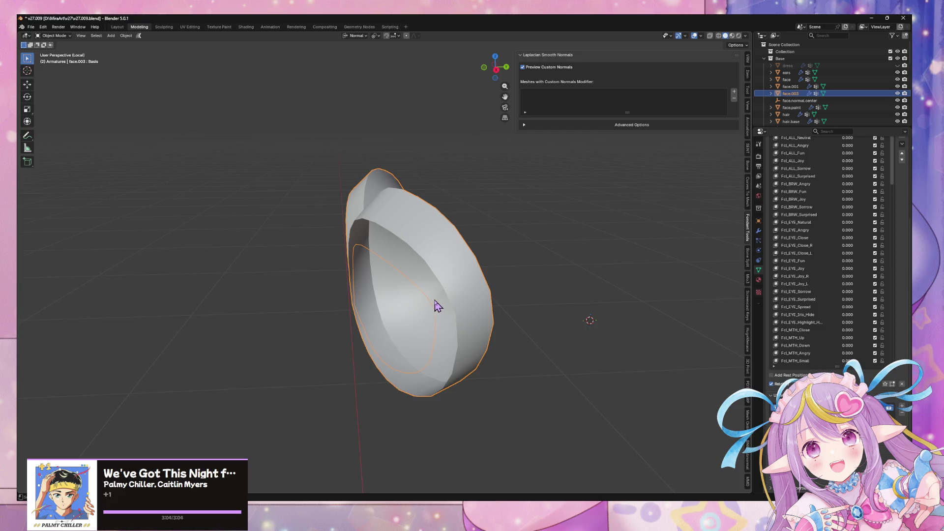
key(KP_Divide)
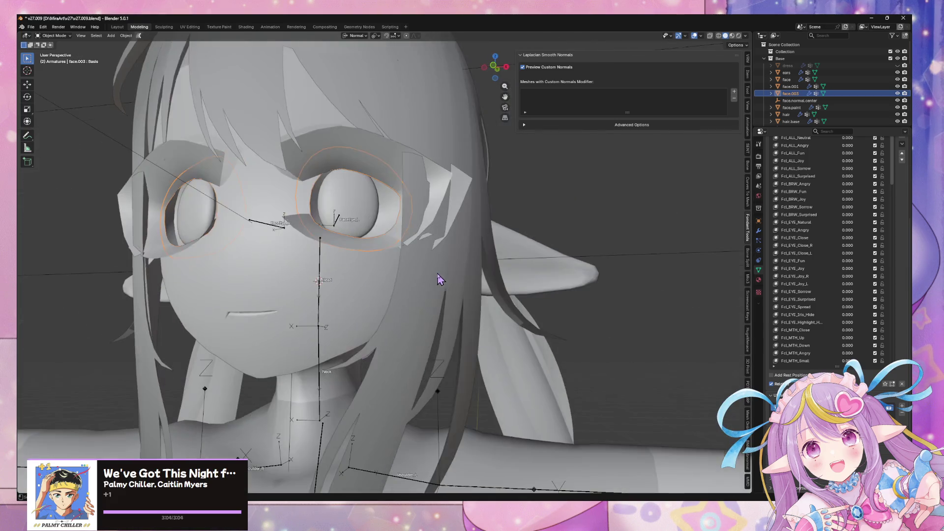
key(KP_Divide)
right_click(400, 290)
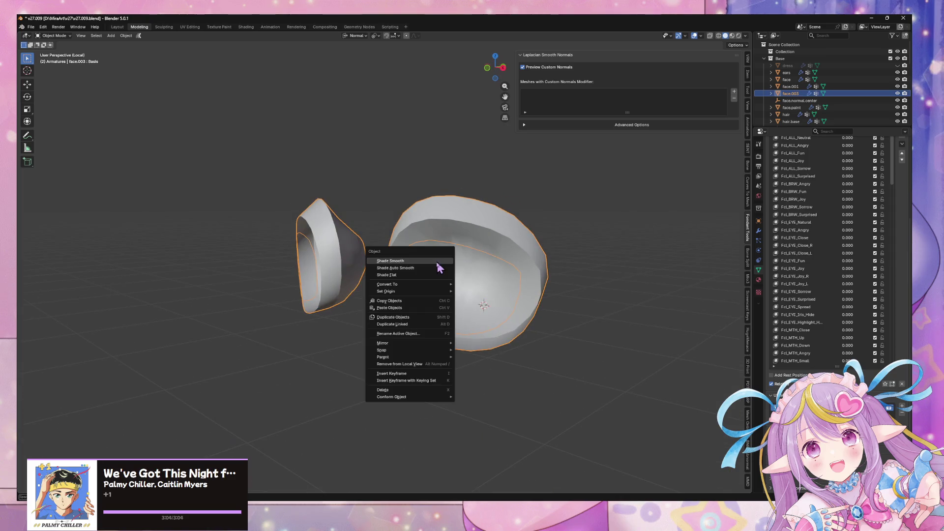
mouse_move(420, 344)
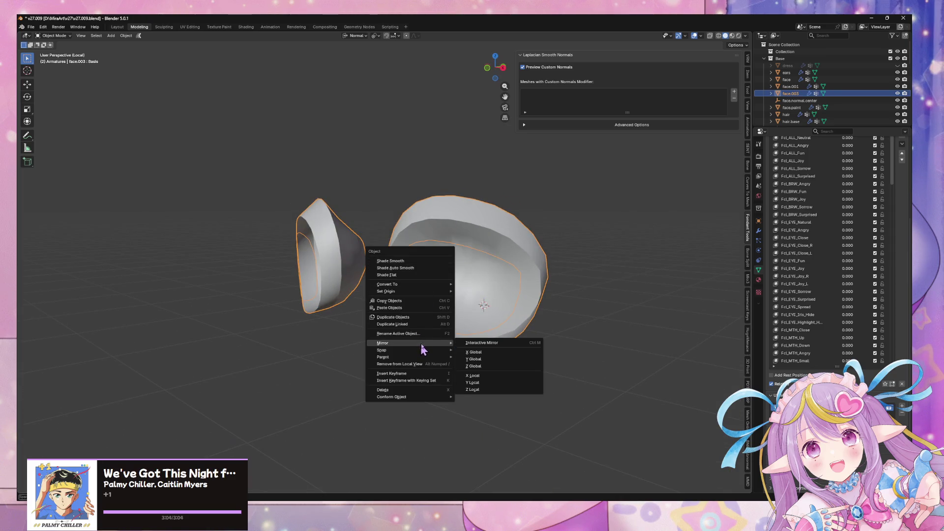
key(Escape)
key(Tab)
key(Tab)
click(604, 278)
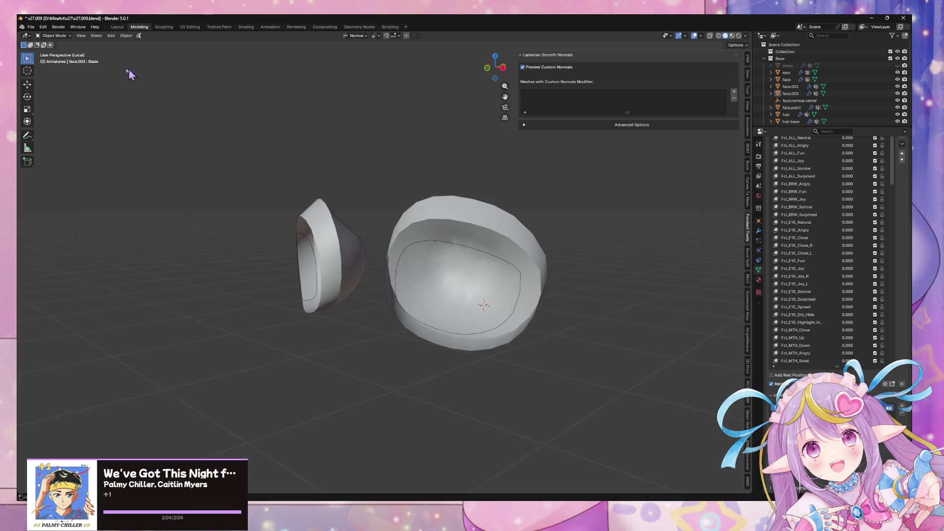
click(508, 268)
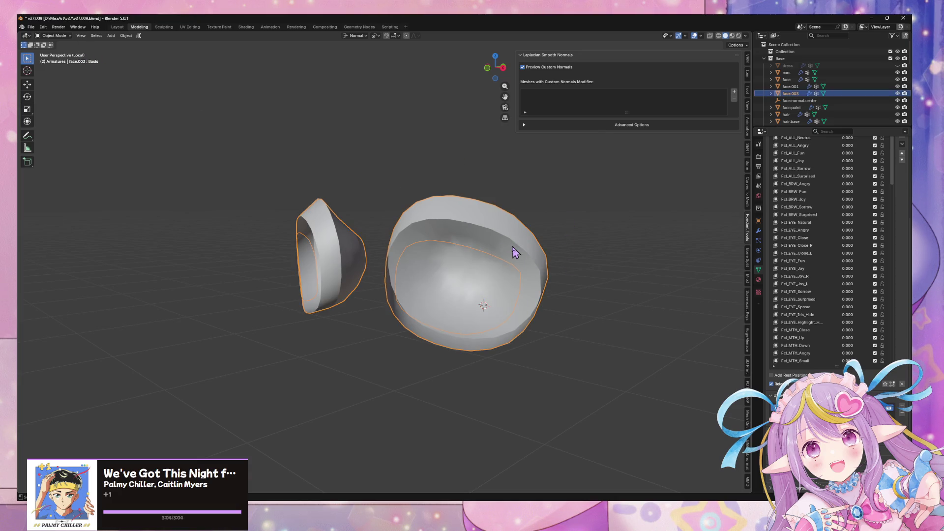
Bridge the inner bowl edge loop to the rim loop, then return to Object Mode.
key(Tab)
alt+click(495, 258)
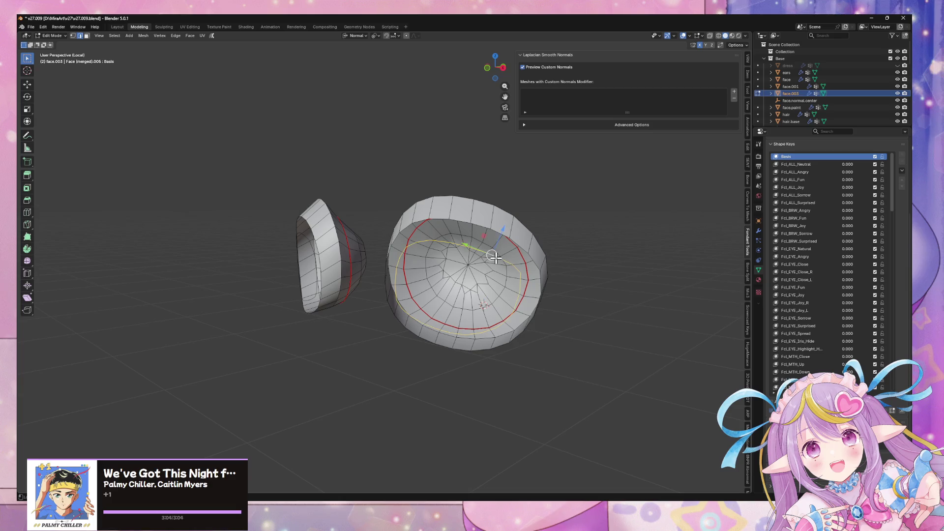
alt+shift+click(506, 221)
key(ctrl+e)
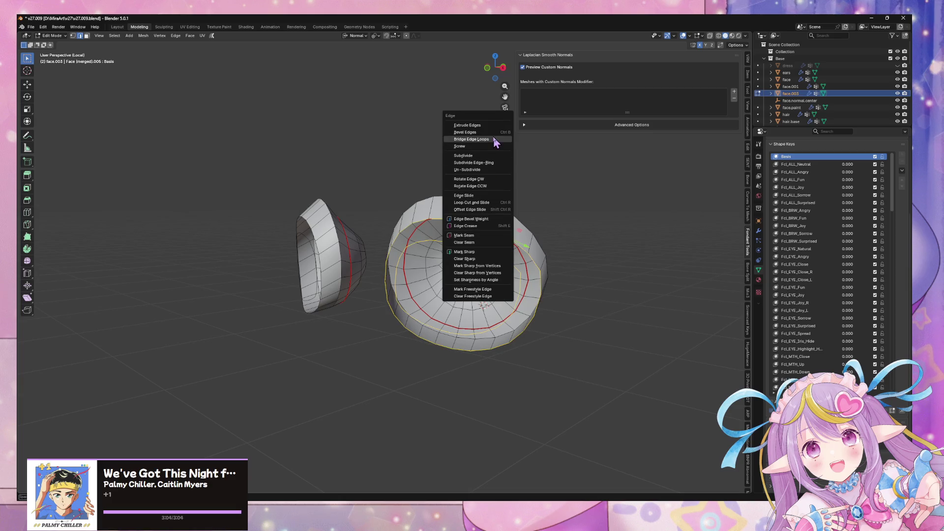
click(492, 139)
mouse_move(404, 215)
middle_down()
mouse_move(459, 219)
mouse_move(471, 172)
middle_up()
key(a)
key(Tab)
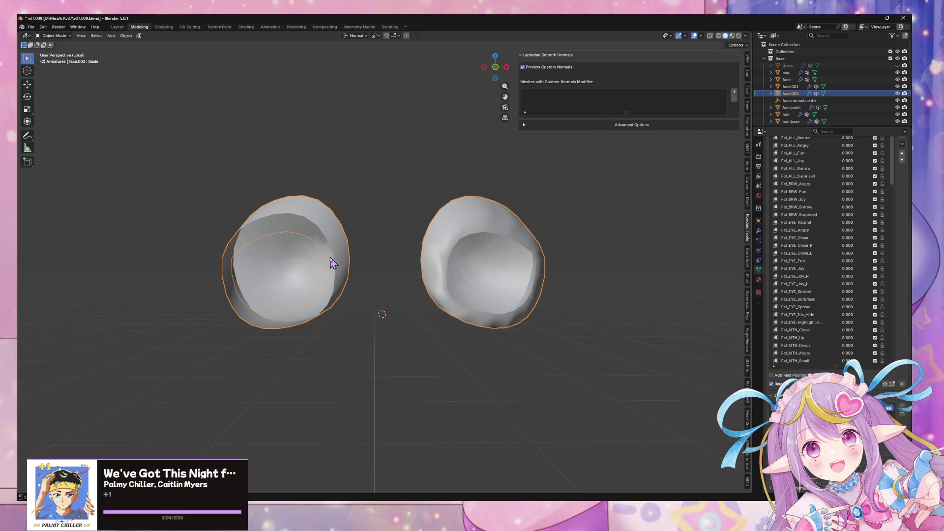
Bridge the two edge loops on the second eye piece.
key(Tab)
alt+click(286, 234)
alt+shift+click(282, 214)
key(ctrl+e)
click(282, 212)
mouse_move(282, 213)
middle_down()
mouse_move(359, 262)
mouse_move(352, 244)
middle_up()
Reset the custom normal vectors on all vertices of both eye pieces.
key(a)
right_click(477, 263)
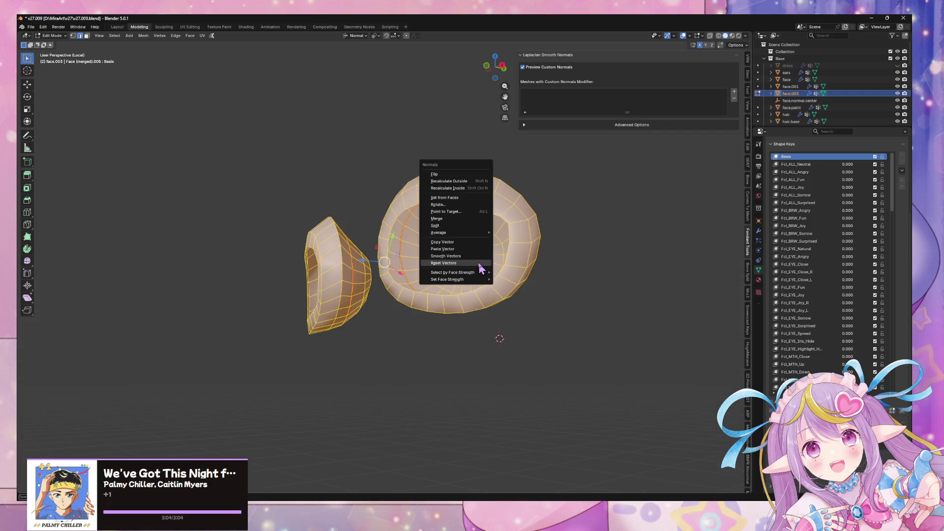
click(479, 263)
key(Tab)
Enable the Face Orientation overlay to reveal red back-facing faces on the eye cups.
middle_drag(550, 309, 571, 290)
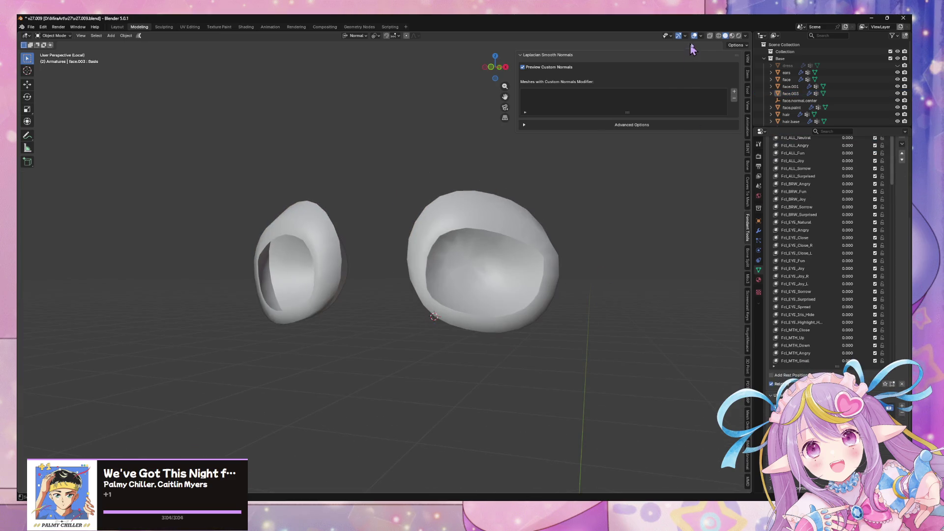
click(701, 36)
click(670, 205)
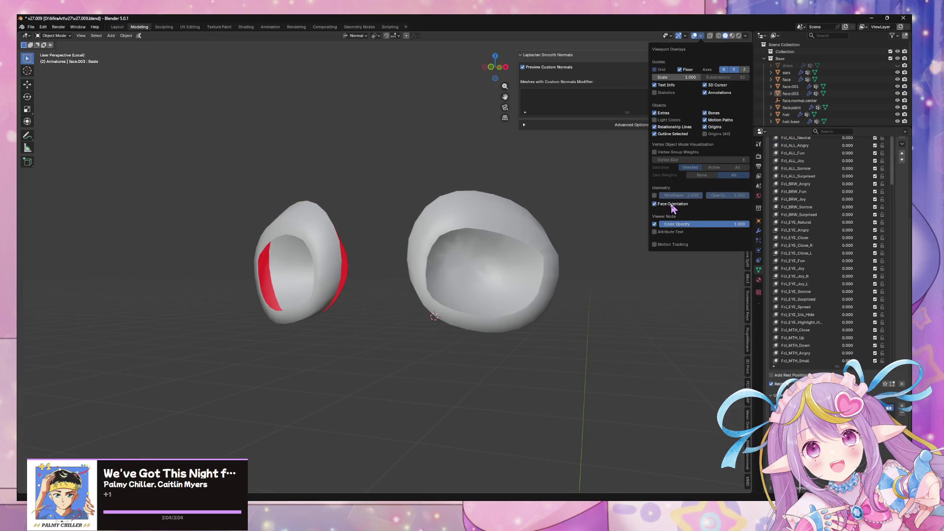
mouse_move(563, 257)
middle_down()
mouse_move(509, 256)
mouse_move(584, 272)
mouse_move(525, 274)
mouse_move(449, 246)
mouse_move(428, 249)
middle_up()
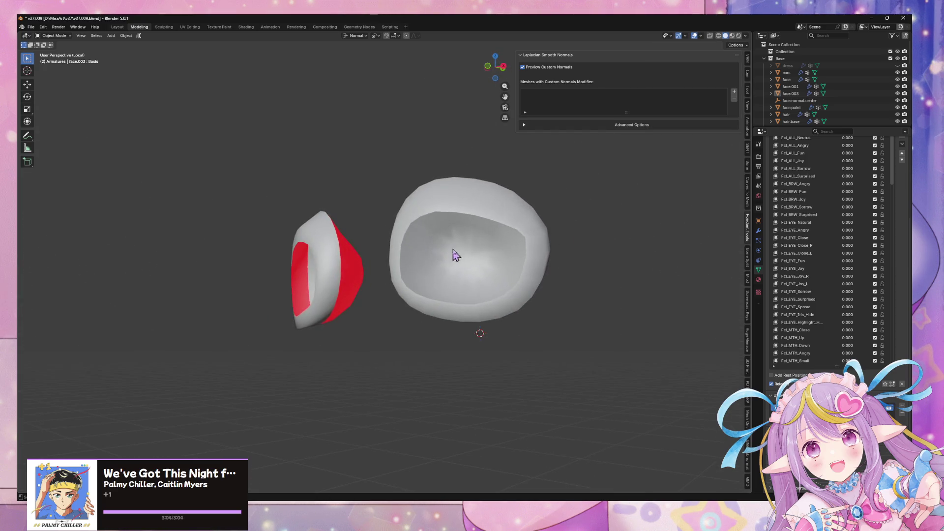
key(Tab)
mouse_move(497, 257)
middle_down()
mouse_move(540, 246)
mouse_move(613, 264)
mouse_move(432, 258)
mouse_move(522, 276)
mouse_move(478, 263)
mouse_move(512, 272)
mouse_move(473, 278)
middle_up()
Recalculate both eye pieces' normals outward and reset their custom normal vectors.
key(l)
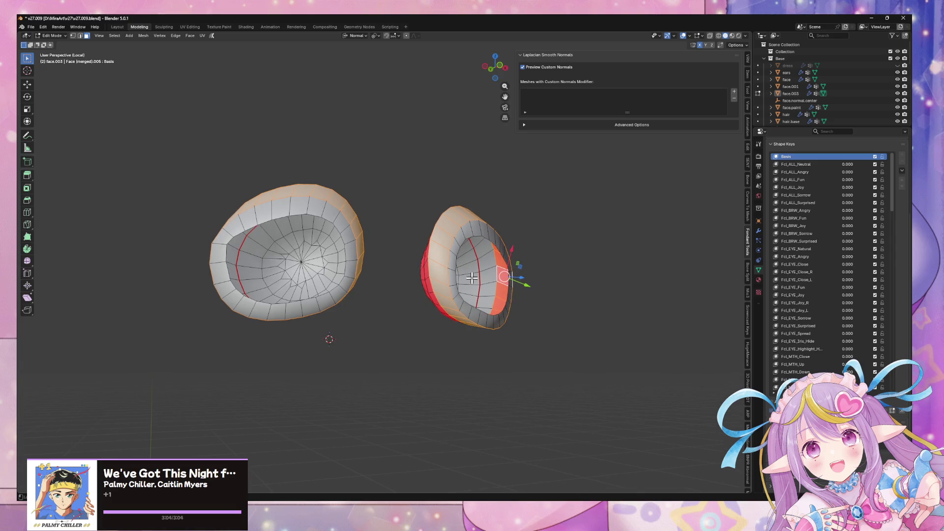
key(alt+n)
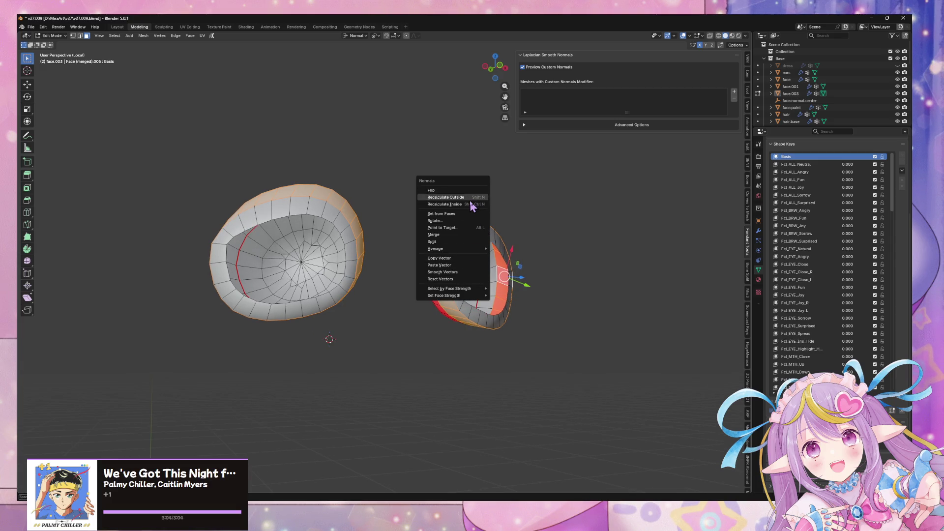
click(474, 205)
mouse_move(475, 204)
middle_down()
mouse_move(526, 223)
mouse_move(522, 217)
middle_up()
key(shift+n)
key(alt+n)
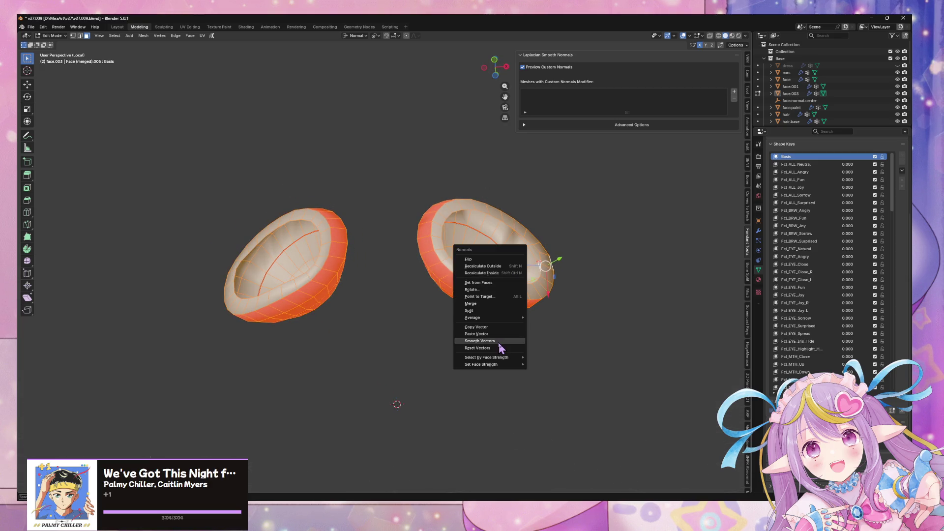
click(500, 348)
key(Tab)
mouse_move(585, 310)
middle_down()
mouse_move(573, 349)
mouse_move(536, 363)
mouse_move(545, 323)
middle_up()
Apply Smooth Vectors to the custom normals twice, via Alt+N and F3 search.
key(Tab)
mouse_move(594, 276)
middle_down()
mouse_move(666, 286)
mouse_move(671, 276)
mouse_move(596, 275)
middle_up()
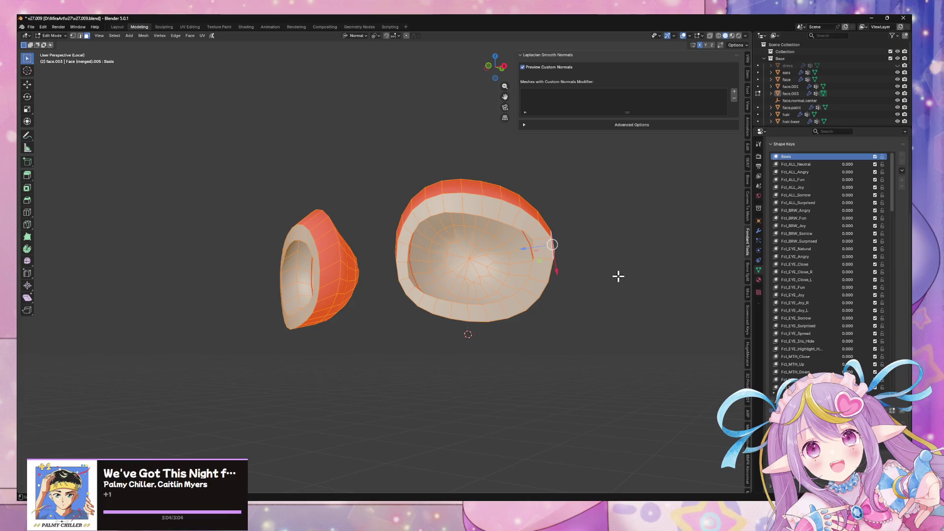
key(KP_6)
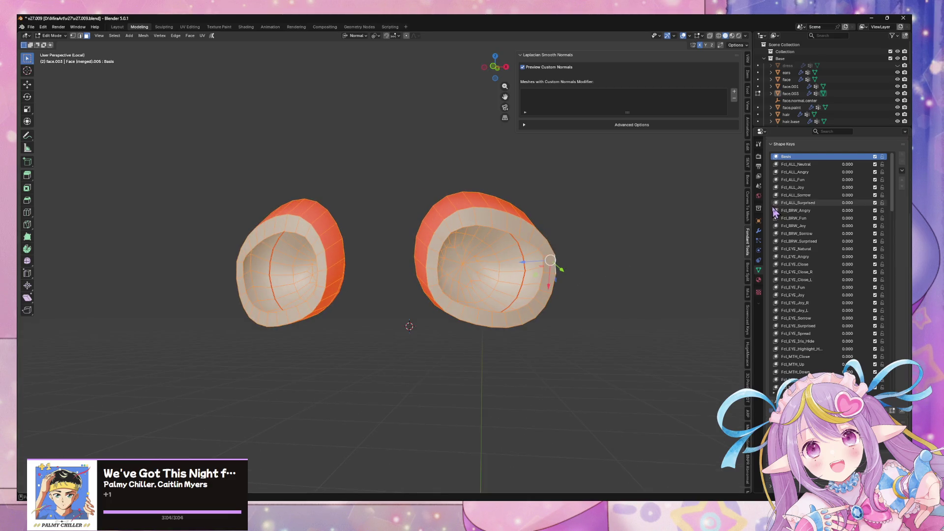
click(759, 231)
key(alt+n)
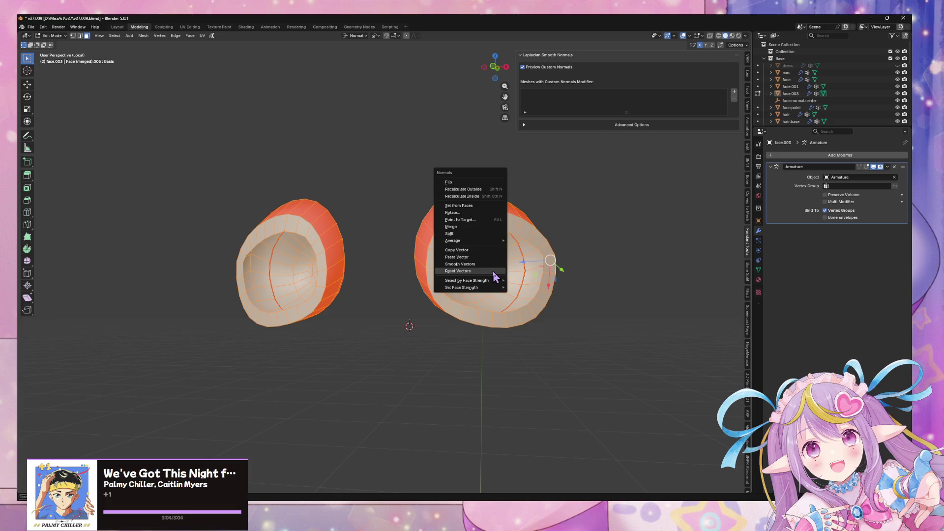
click(489, 266)
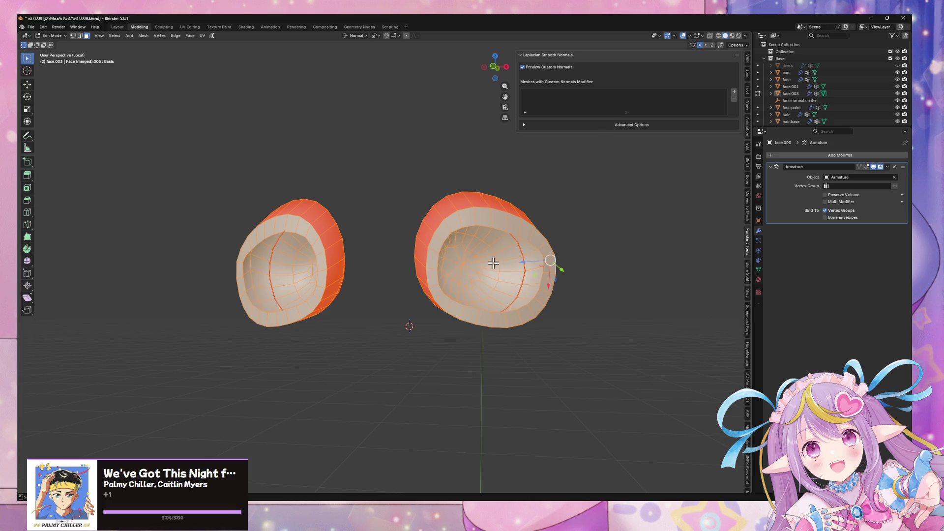
key(F3)
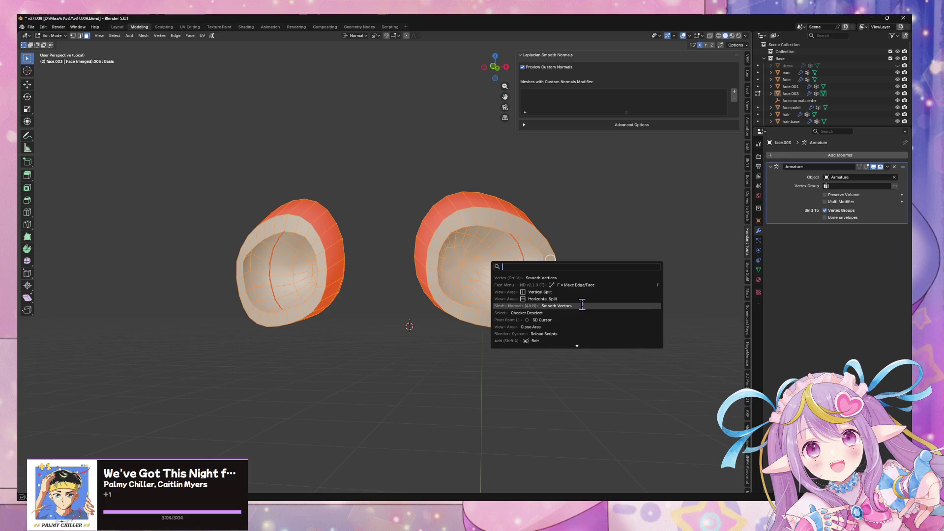
click(582, 305)
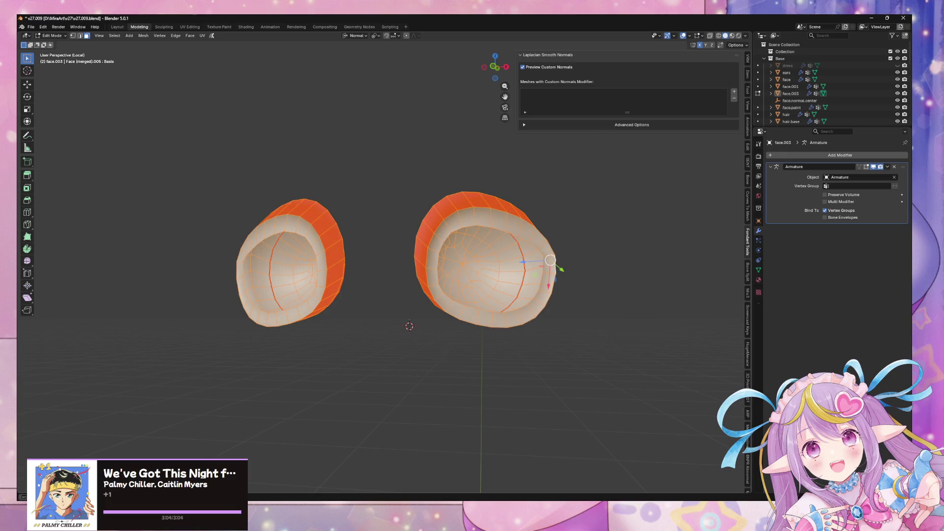
key(Tab)
mouse_move(404, 281)
middle_down()
mouse_move(500, 297)
mouse_move(455, 349)
mouse_move(512, 369)
mouse_move(497, 341)
mouse_move(567, 344)
mouse_move(517, 328)
middle_up()
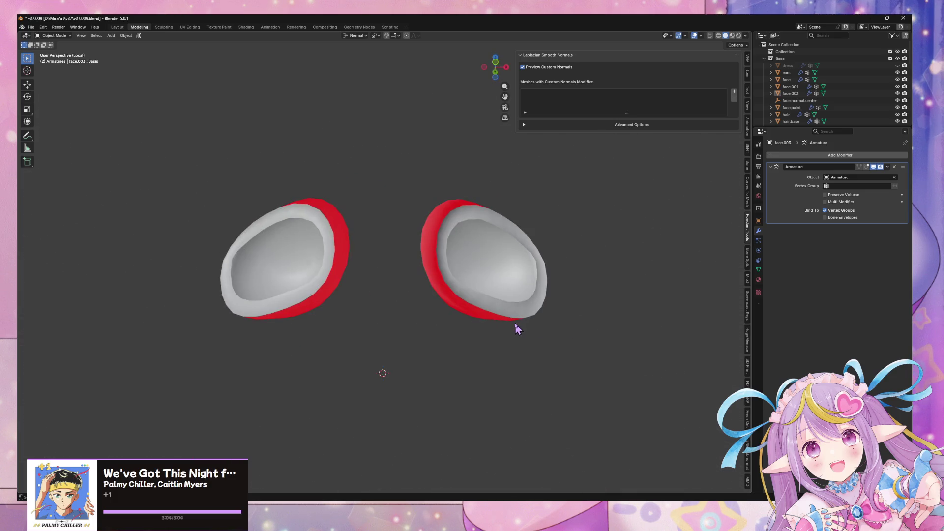
Isolate the two eye-socket meshes in local view and enter Edit Mode.
key(KP_Divide)
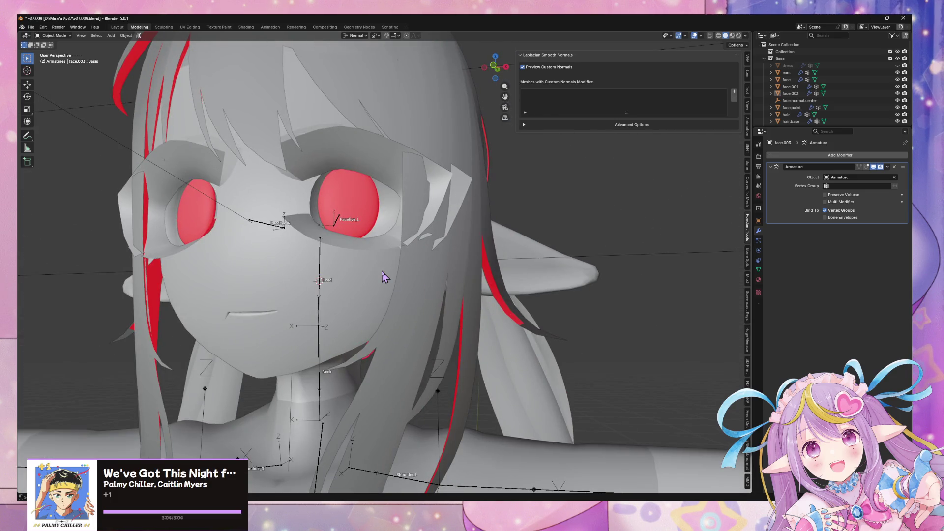
click(339, 196)
key(KP_Divide)
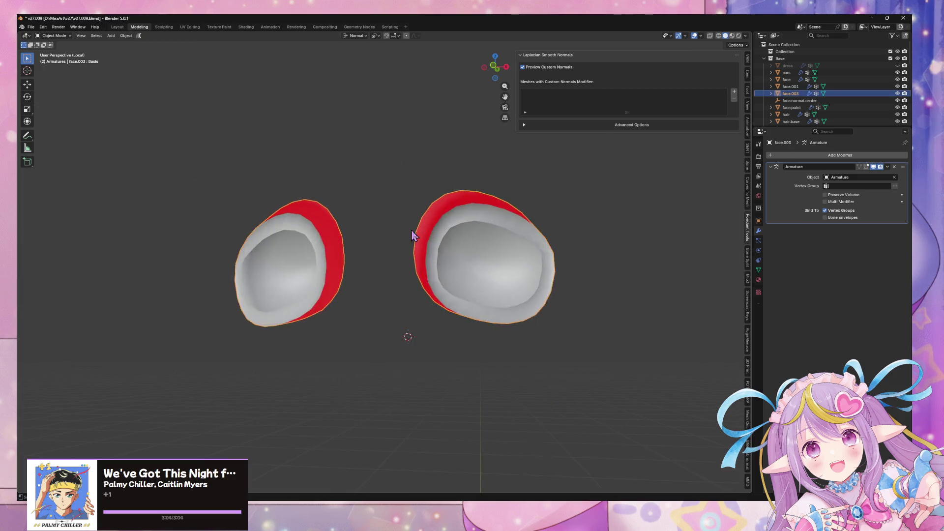
mouse_move(481, 223)
middle_down()
mouse_move(415, 221)
mouse_move(394, 246)
mouse_move(451, 267)
middle_up()
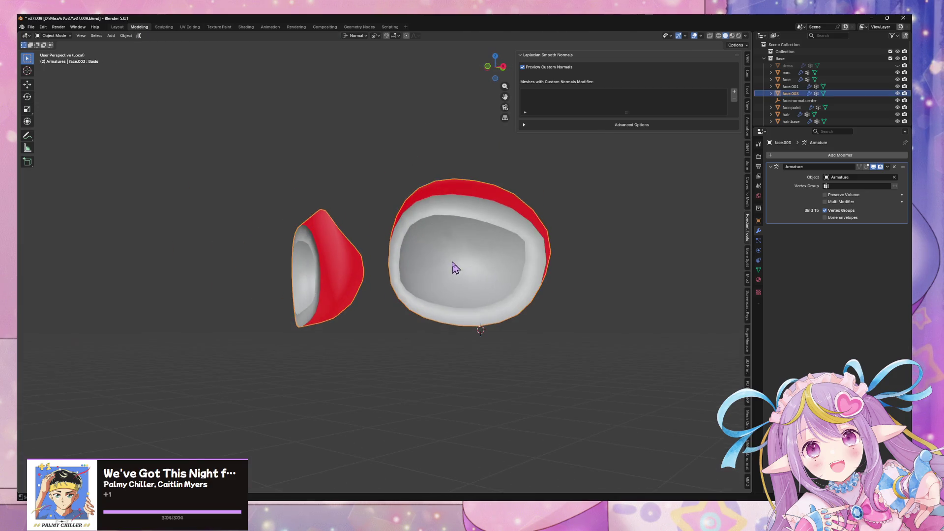
key(Tab)
click(417, 213)
middle_drag(315, 255, 367, 261)
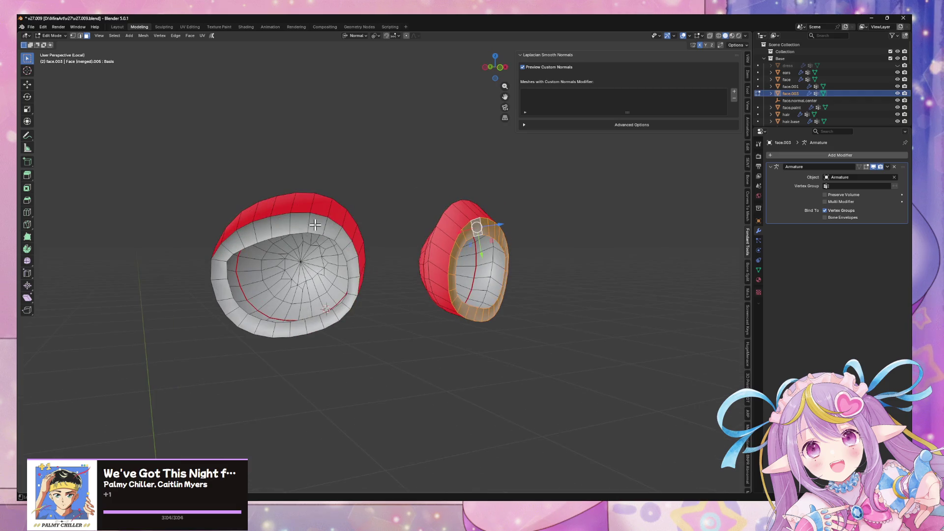
Select all faces and re-smooth the custom normal vectors, then return to Object Mode.
key(alt+n)
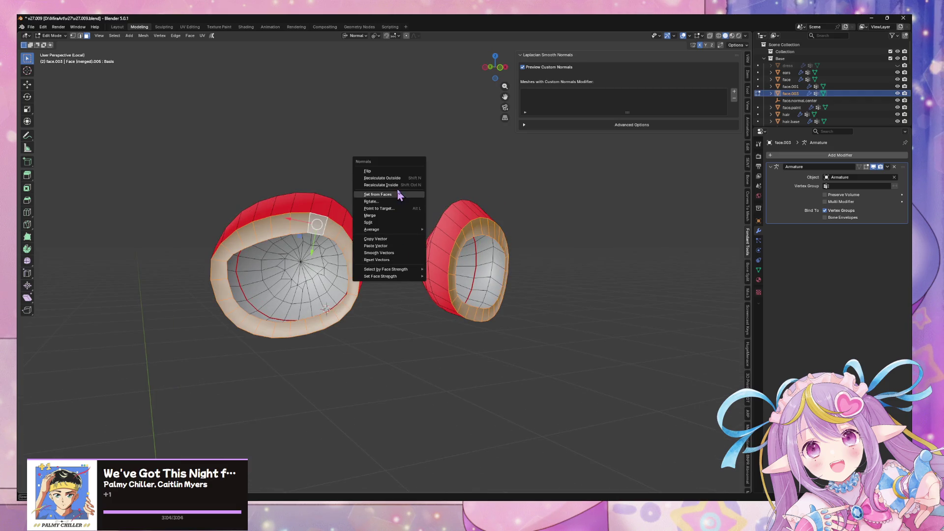
key(a)
mouse_move(565, 270)
middle_down()
mouse_move(520, 272)
mouse_move(522, 238)
middle_up()
key(alt+n)
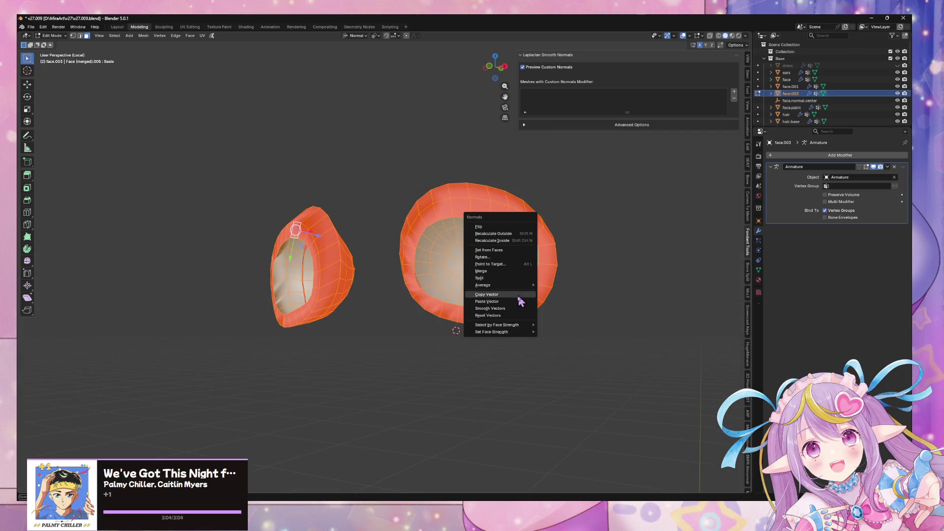
click(512, 320)
mouse_move(510, 316)
middle_down()
mouse_move(516, 306)
mouse_move(552, 320)
middle_up()
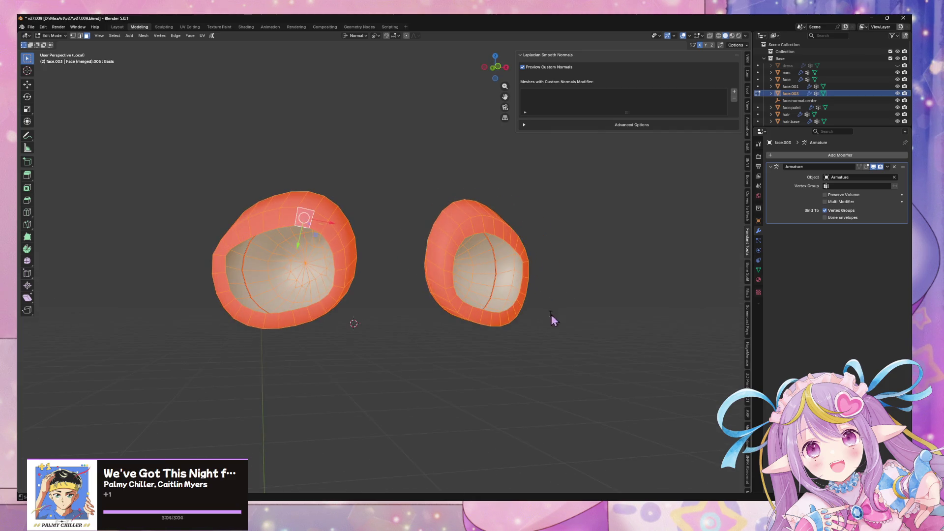
key(F3)
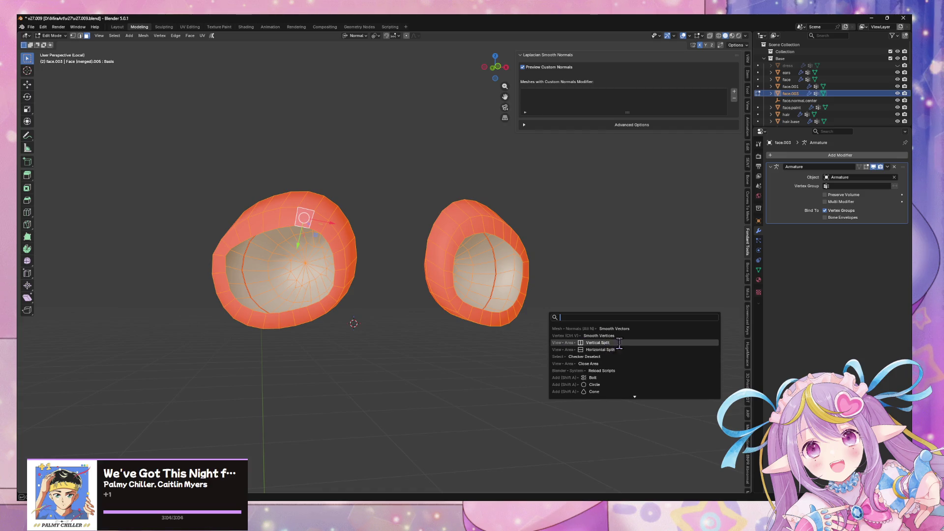
click(640, 328)
key(Escape)
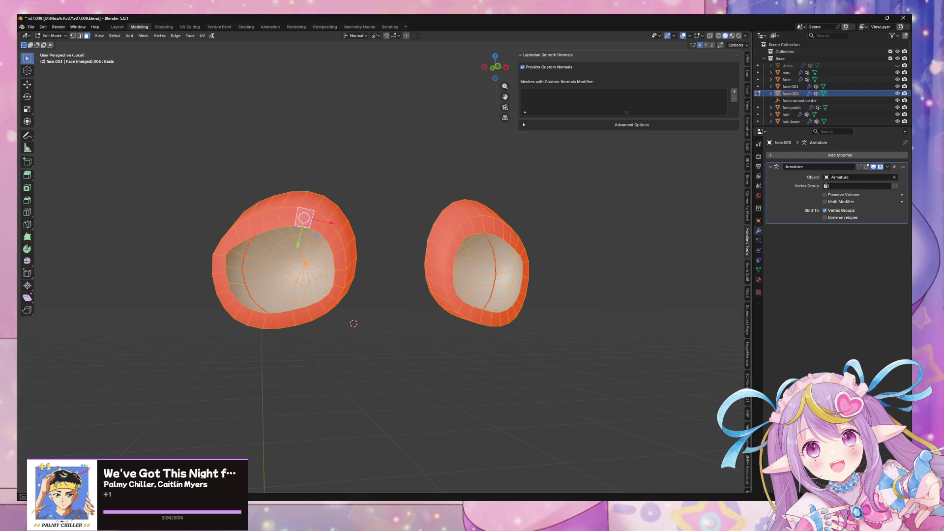
key(Tab)
Join the eye-socket object into the face mesh, then isolate face.001.
mouse_move(437, 350)
middle_down()
mouse_move(413, 348)
mouse_move(440, 377)
middle_up()
click(436, 348)
key(slash)
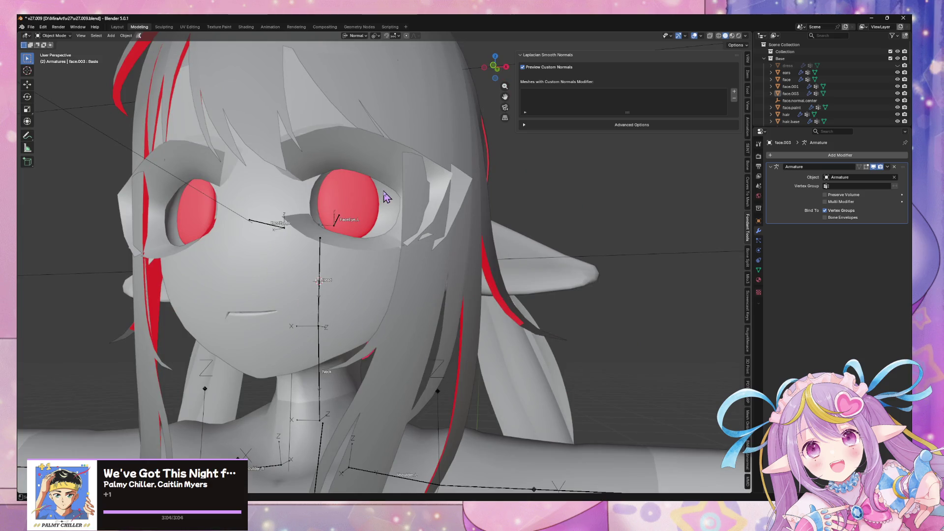
click(385, 197)
shift+click(340, 288)
key(ctrl+j)
click(806, 86)
key(slash)
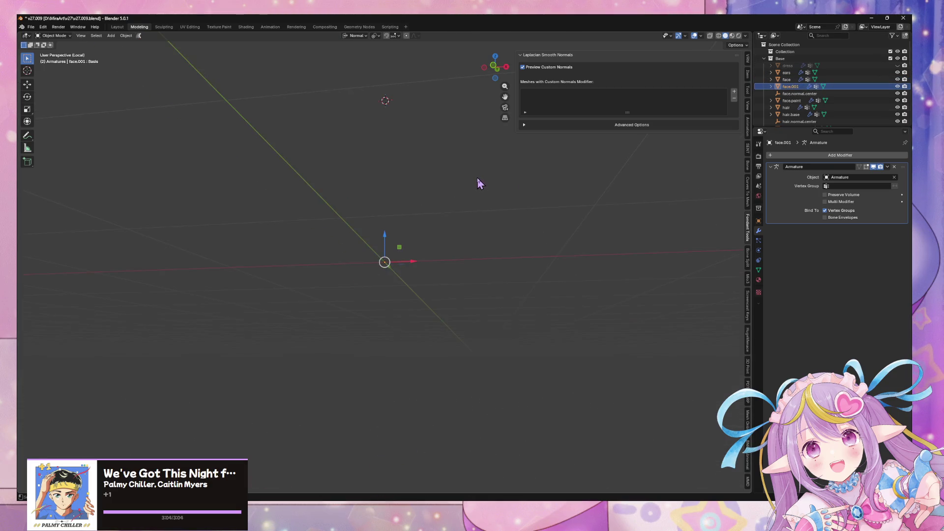
Confirm face.001 is empty, delete it from the Outliner, and save the .blend file.
key(slash)
key(slash)
middle_drag(451, 234, 411, 265)
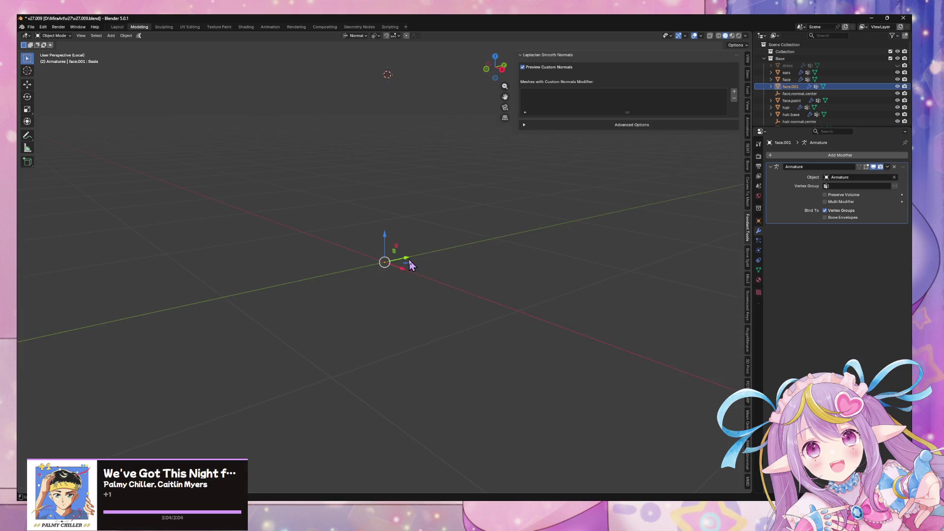
key(Tab)
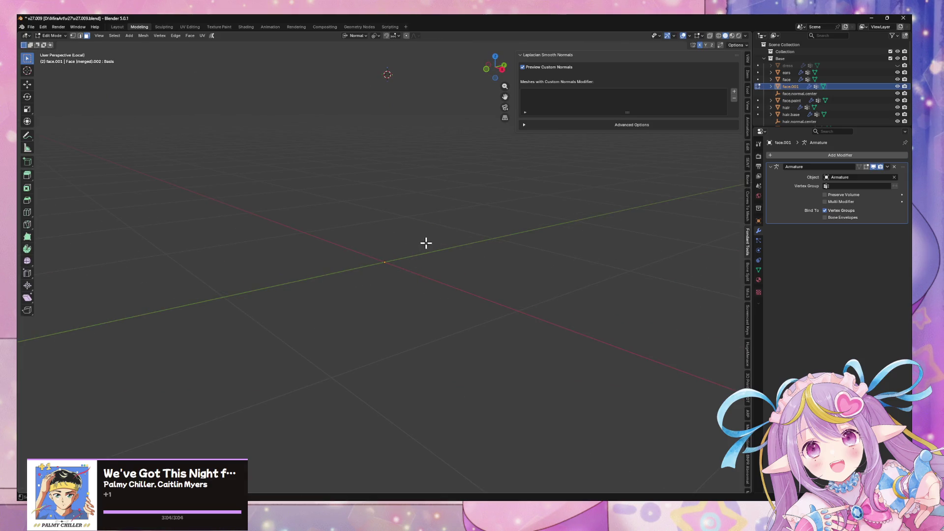
key(Tab)
right_click(793, 87)
click(775, 118)
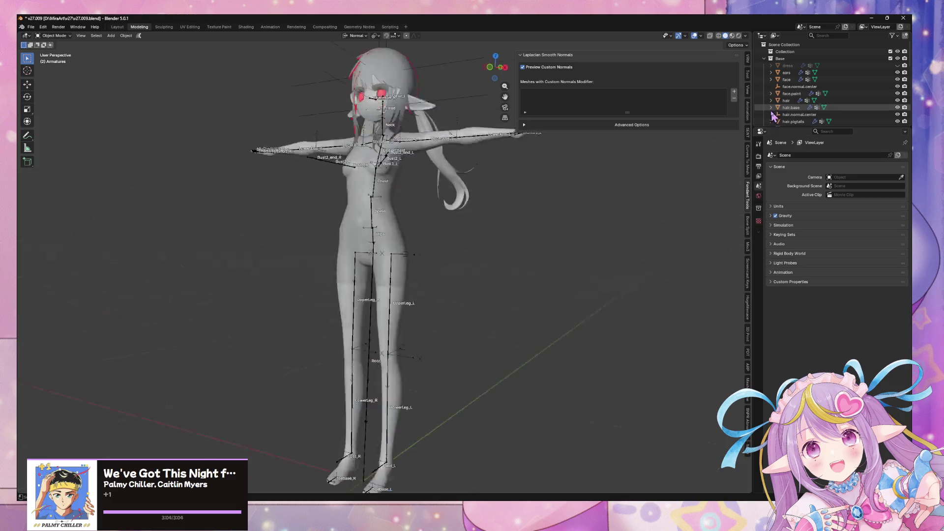
key(KP_Decimal)
key(ctrl+s)
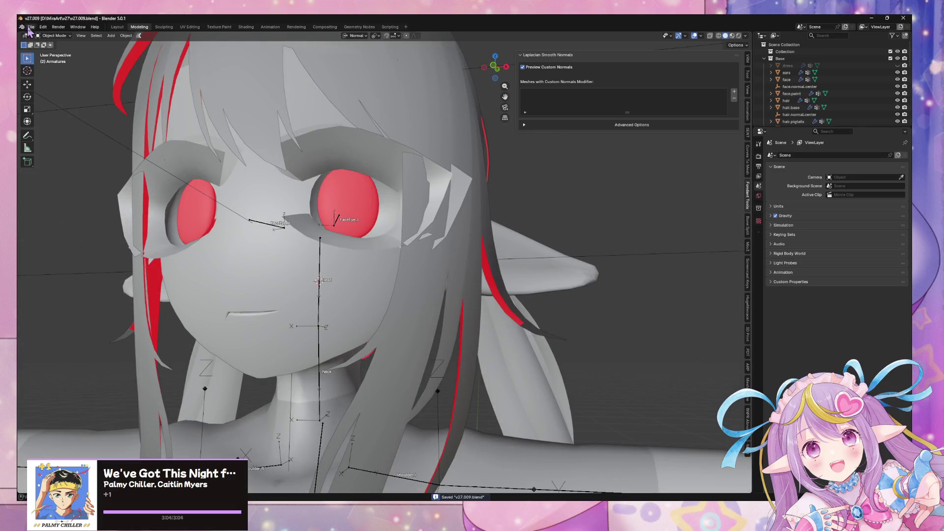
Export the avatar as an FBX (.fbx) file.
click(29, 28)
mouse_move(55, 133)
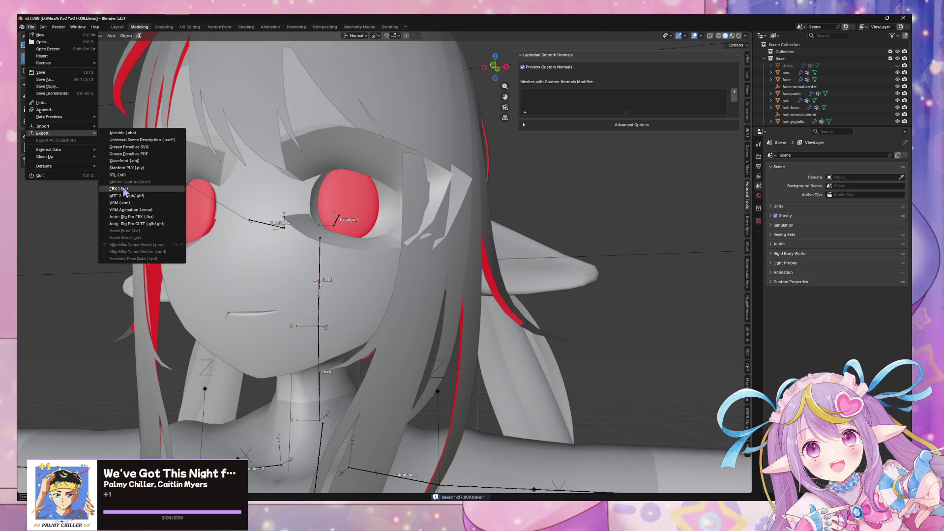
click(120, 188)
key(Escape)
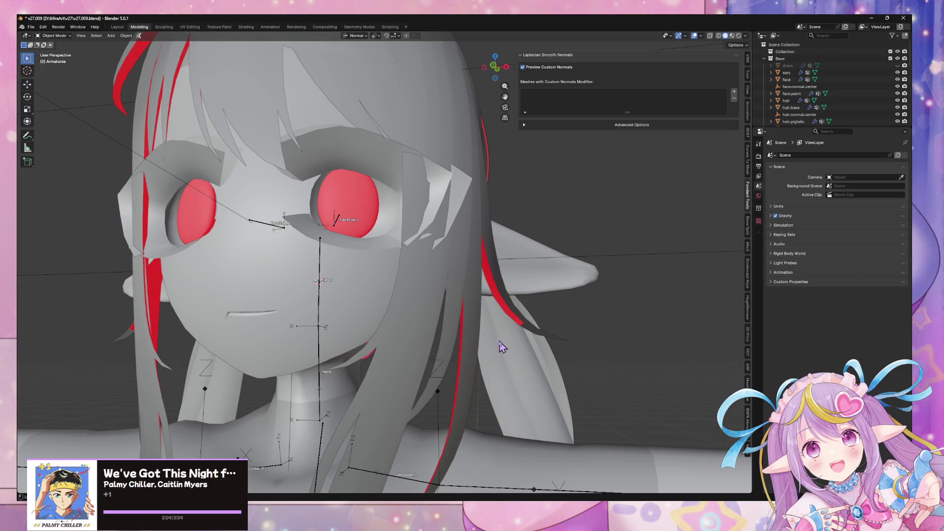
In Unity, open the Warudo mod settings and build the mirav27 mod, dismissing the prefab error.
key(alt+Tab)
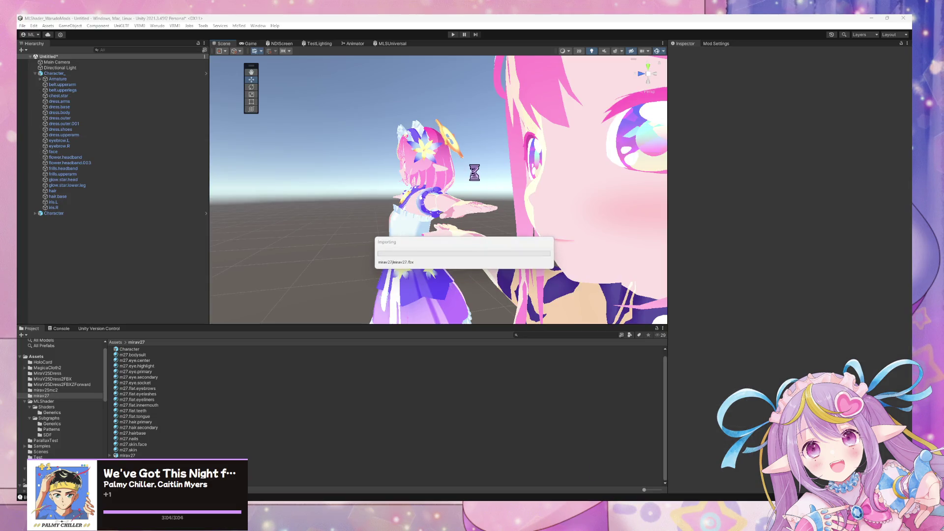
mouse_move(481, 169)
right_down()
mouse_move(479, 149)
mouse_move(509, 156)
right_up()
click(157, 26)
click(189, 73)
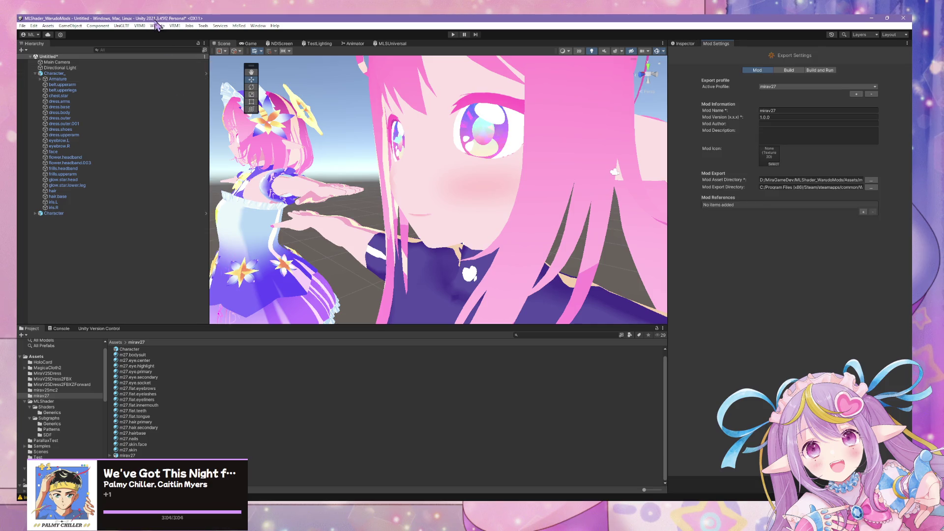
click(158, 26)
click(176, 70)
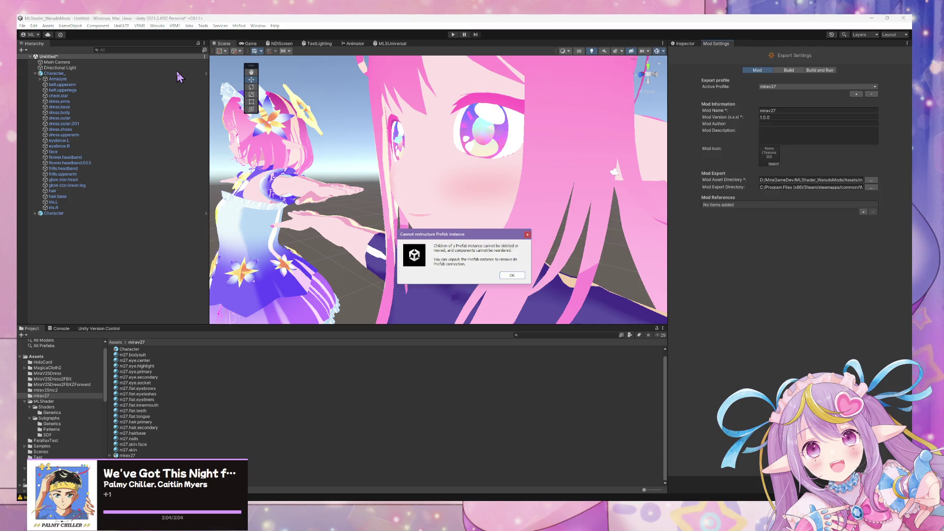
key(Return)
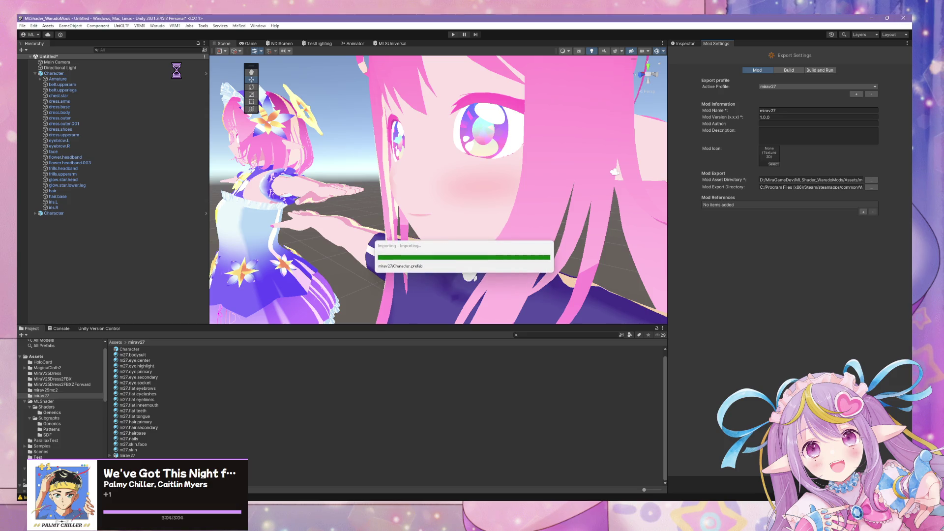
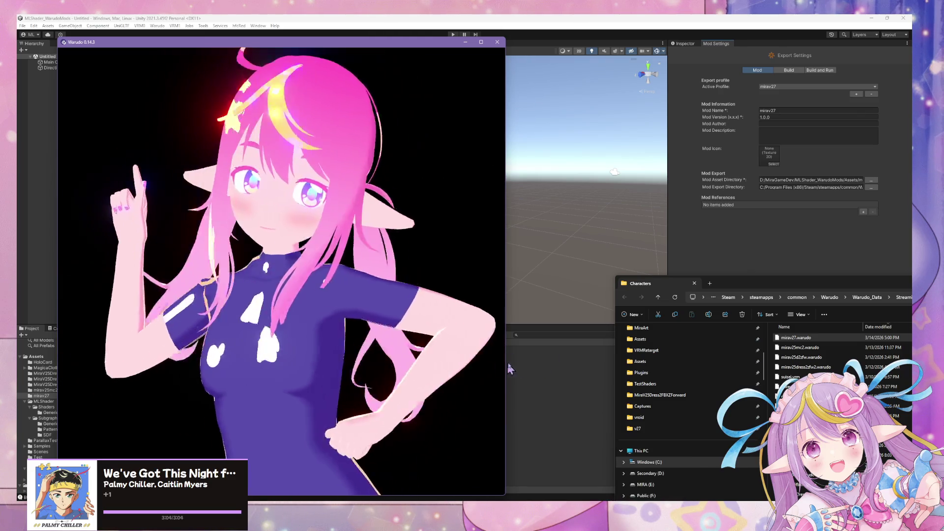
Adjust the Warudo camera, then show Character 1's Expressions with the cheekPuff target at 0.
scroll(433, 325, down, 5)
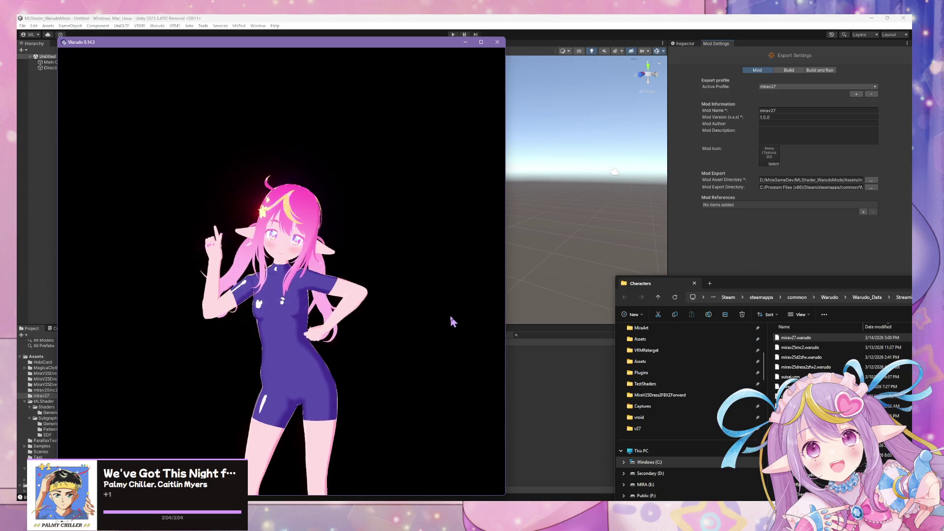
scroll(450, 318, up, 3)
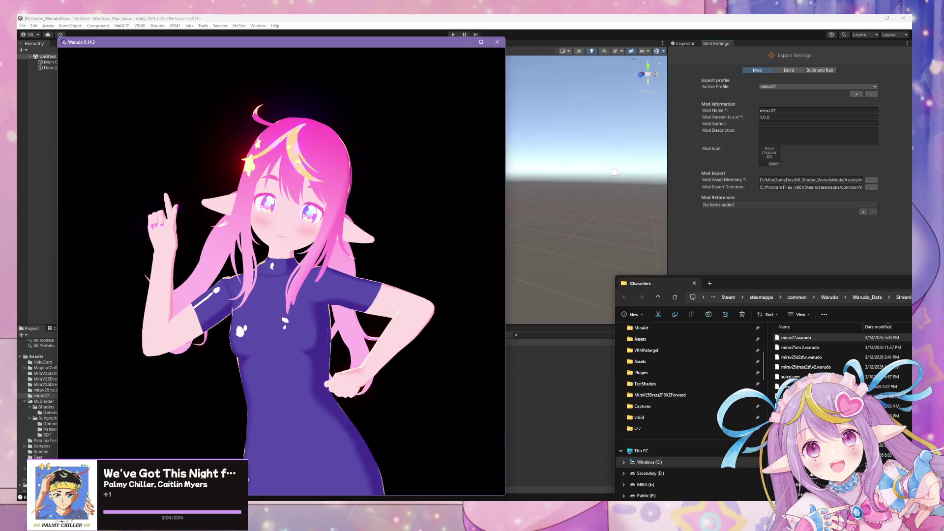
key(alt+Tab)
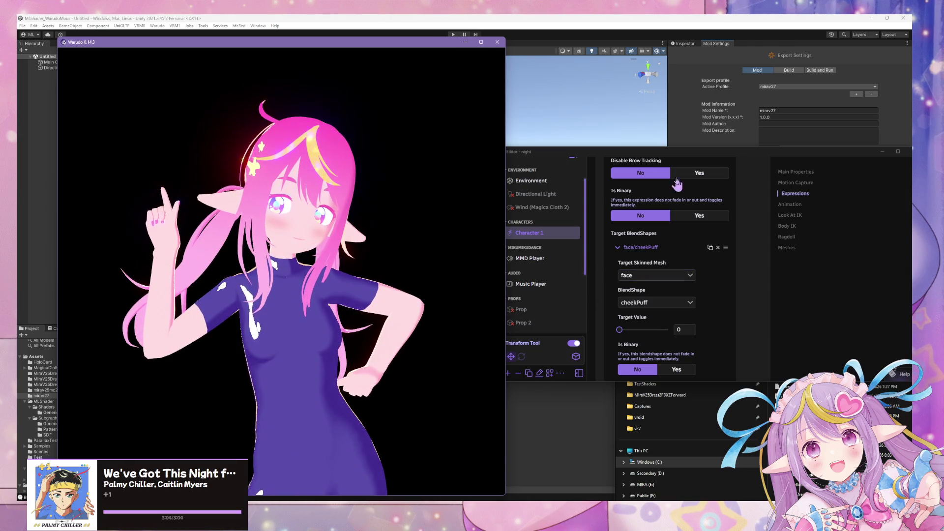
Set the MMD Player's Enabled toggle to No and return to the character view.
scroll(544, 189, down, 3)
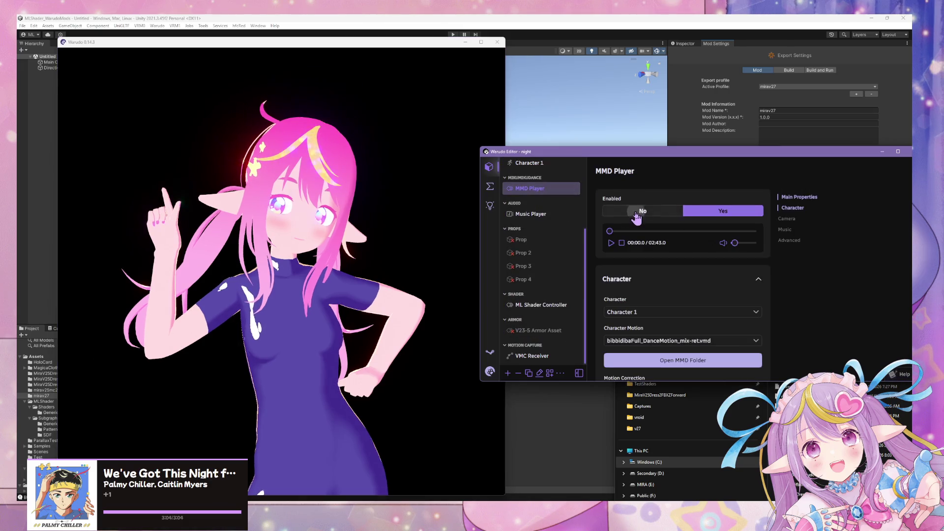
click(642, 211)
click(398, 232)
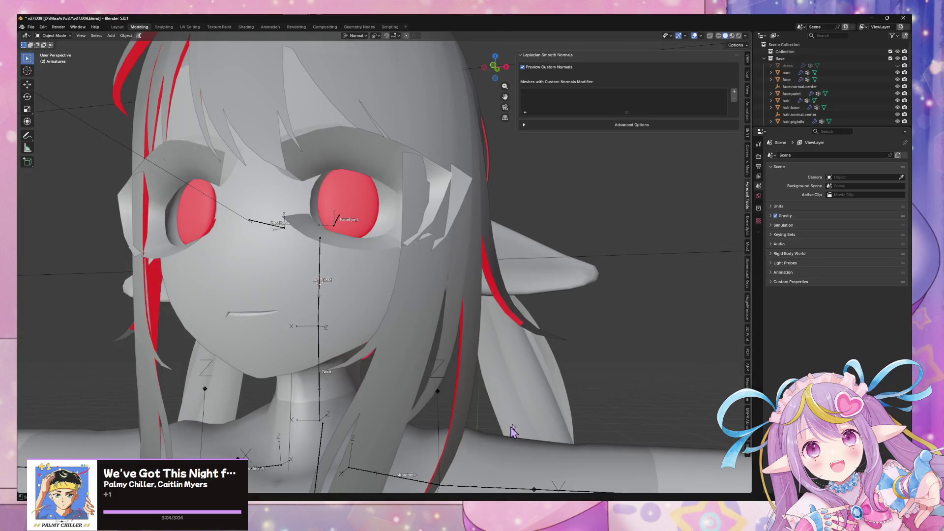
Assign all vertices of the iris.R mesh to the FaceEye_R vertex group.
middle_drag(417, 344, 453, 343)
click(442, 220)
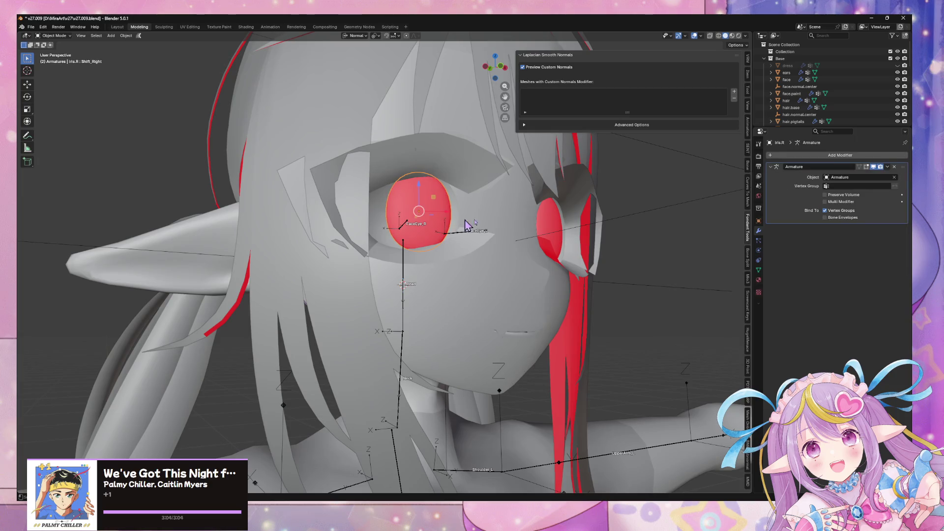
click(759, 270)
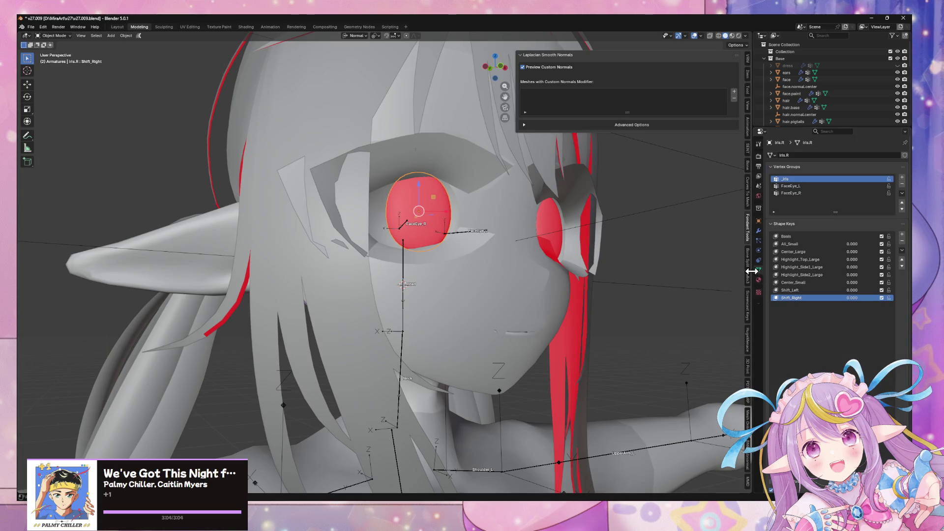
middle_drag(583, 272, 554, 284)
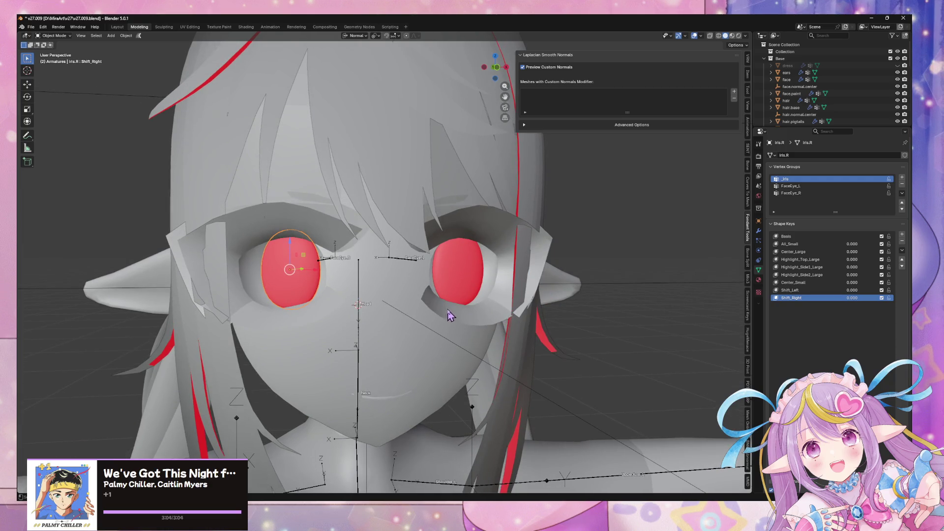
key(Tab)
key(a)
click(823, 187)
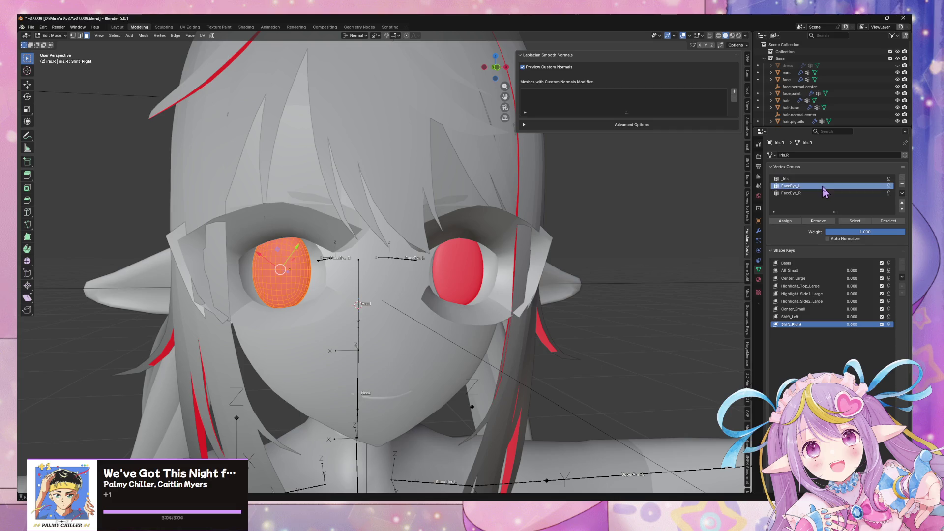
click(807, 193)
click(796, 221)
key(Tab)
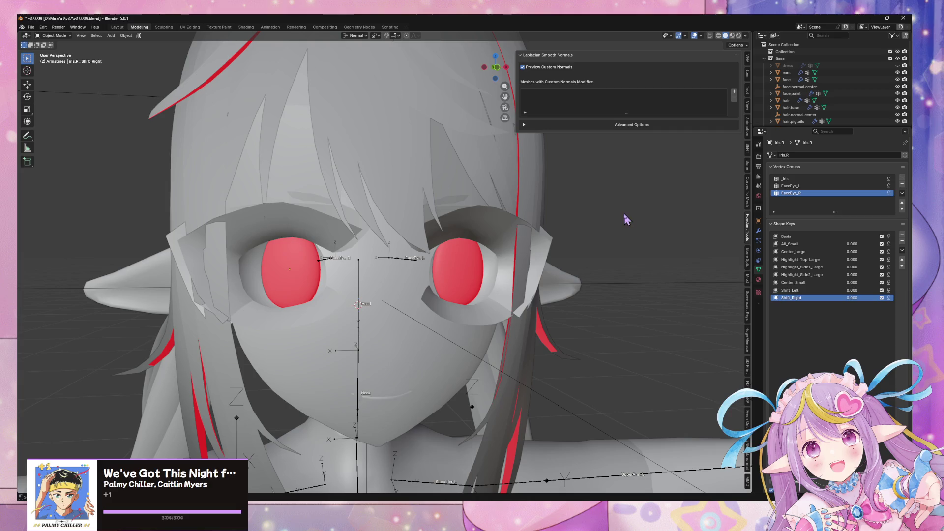
Save the .blend file and re-export the model over the existing export file.
key(ctrl+s)
click(29, 27)
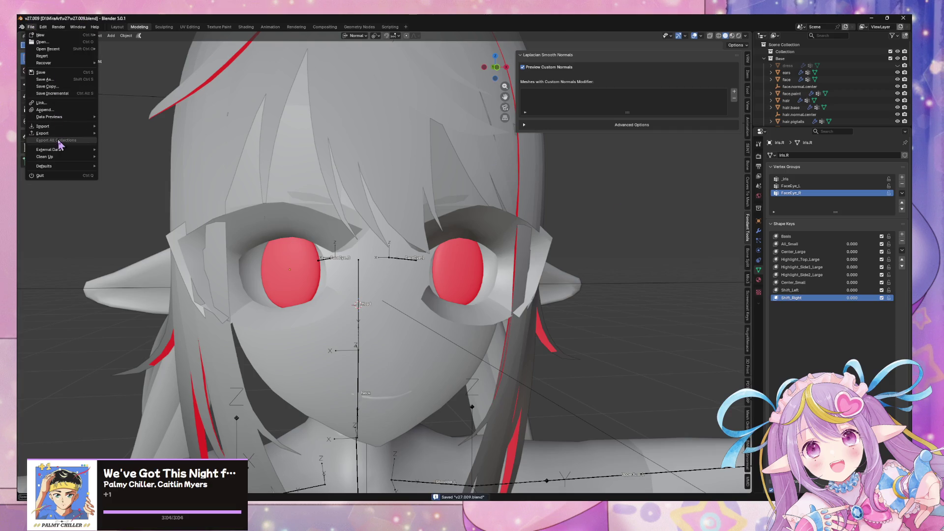
mouse_move(60, 134)
click(150, 207)
double_click(265, 211)
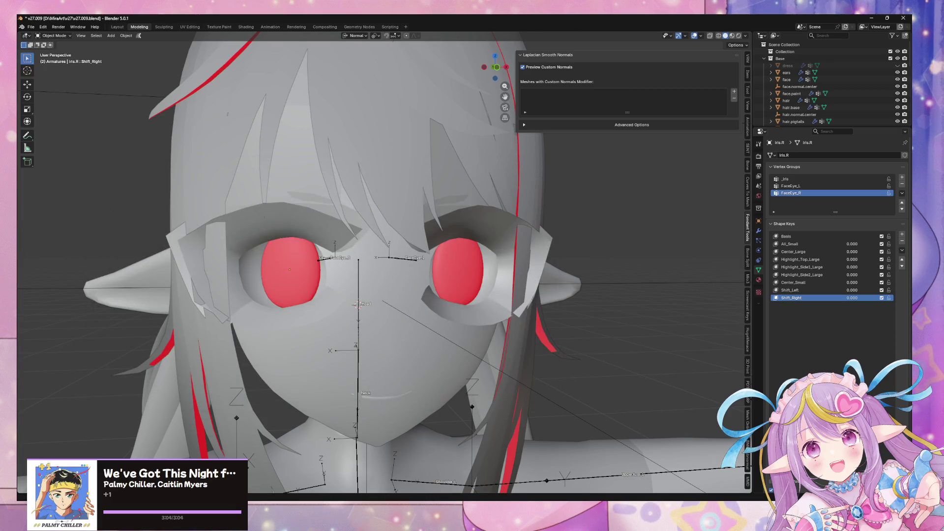
key(alt+Tab)
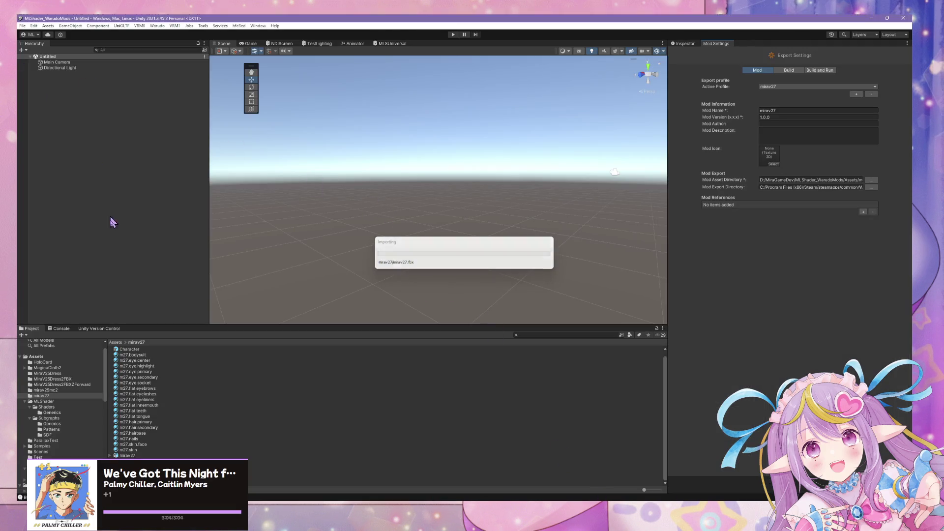
Drop Character.prefab into the Hierarchy, run Warudo's character setup, and dismiss the restructure warning.
mouse_move(131, 349)
mouse_down()
mouse_move(84, 205)
mouse_move(126, 225)
mouse_move(103, 133)
mouse_up()
click(152, 28)
click(157, 69)
click(157, 25)
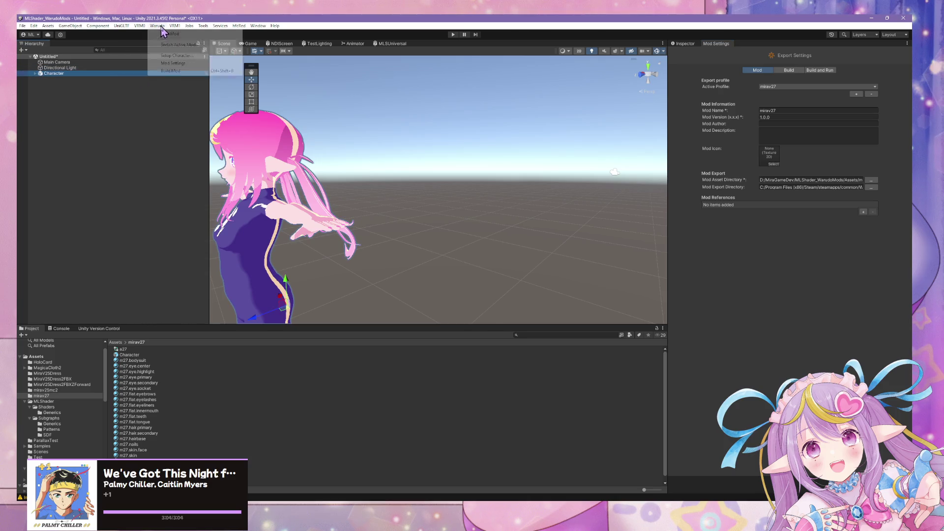
click(163, 69)
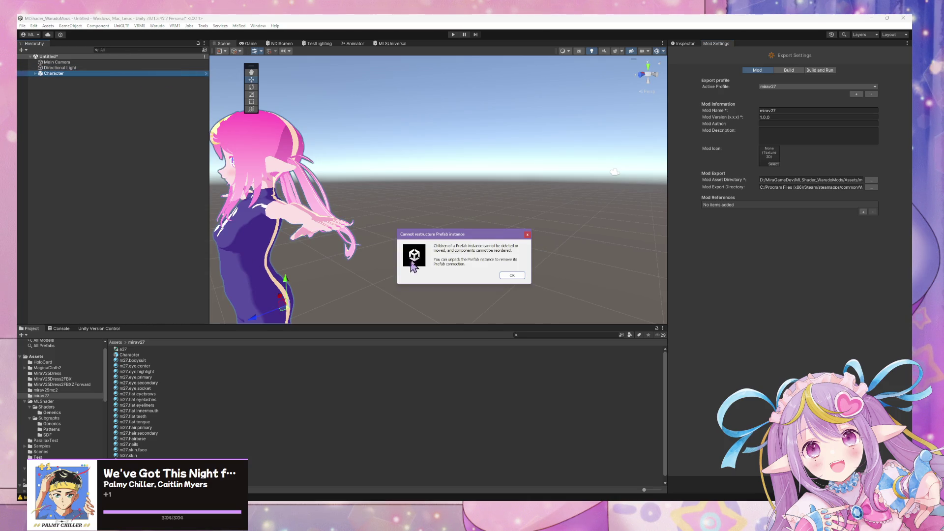
click(512, 276)
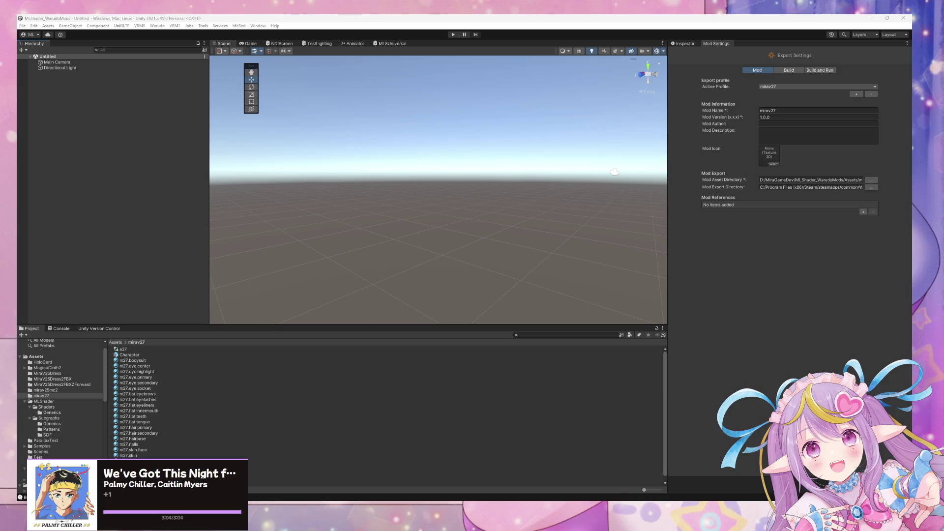
Open Character 1's properties in the Warudo Editor and scroll through its Expressions section.
click(542, 350)
key(alt+Tab)
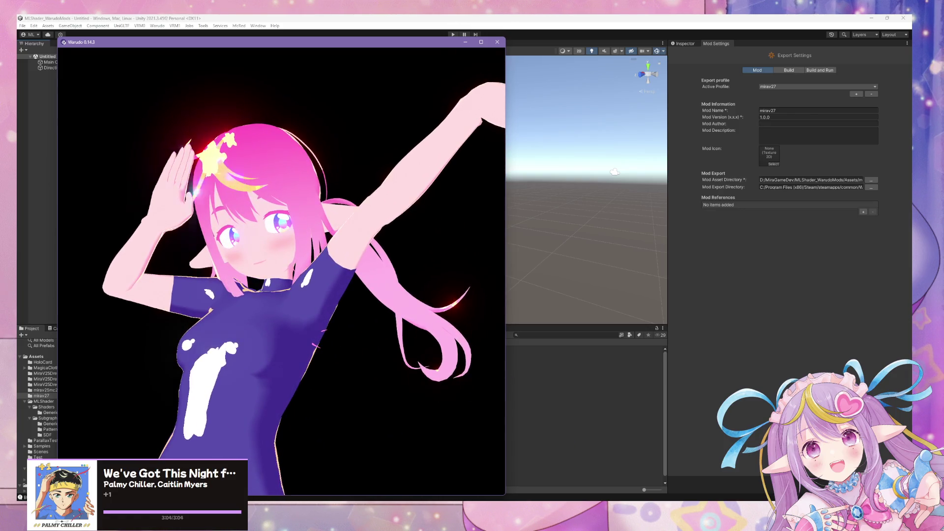
key(alt+Tab)
scroll(558, 268, up, 3)
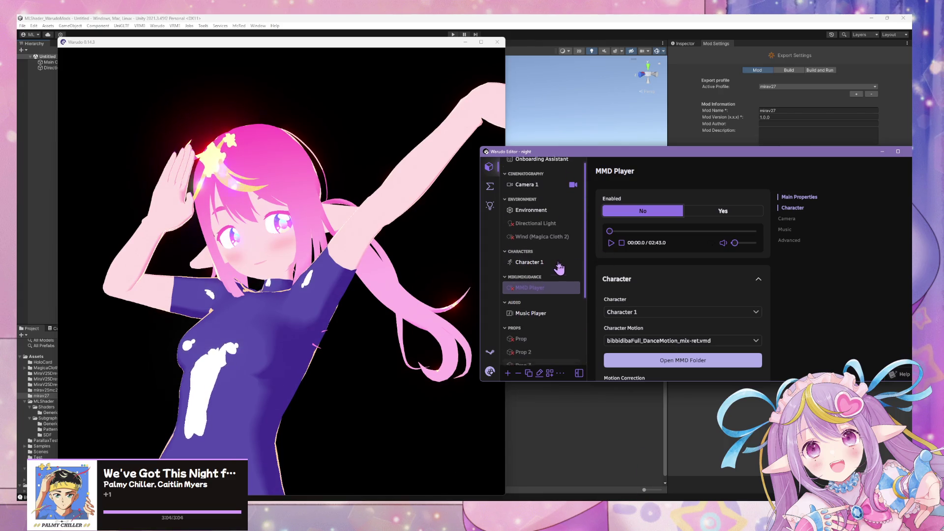
click(546, 268)
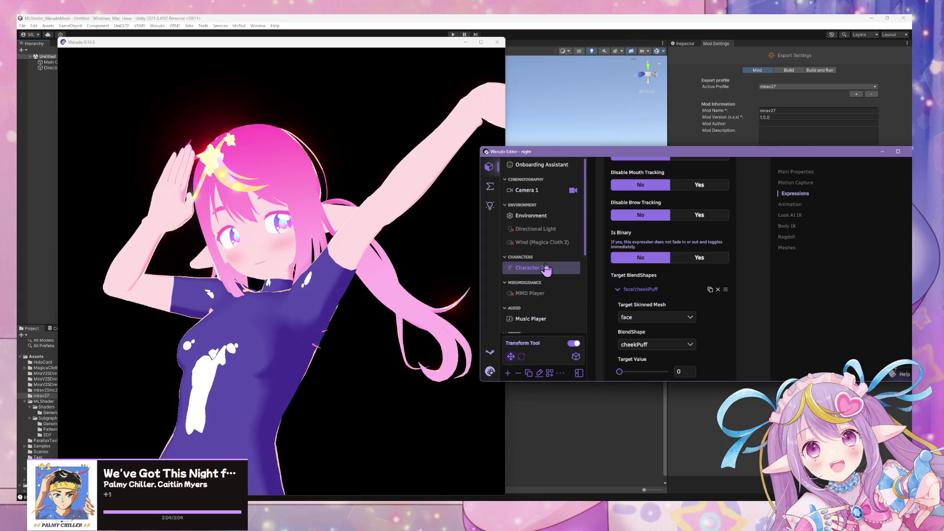
scroll(630, 256, down, 3)
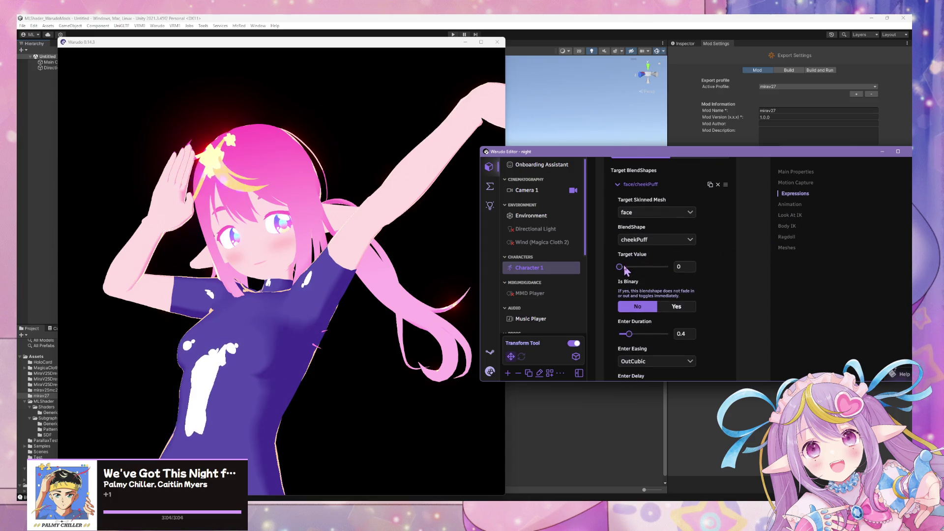
scroll(650, 271, up, 5)
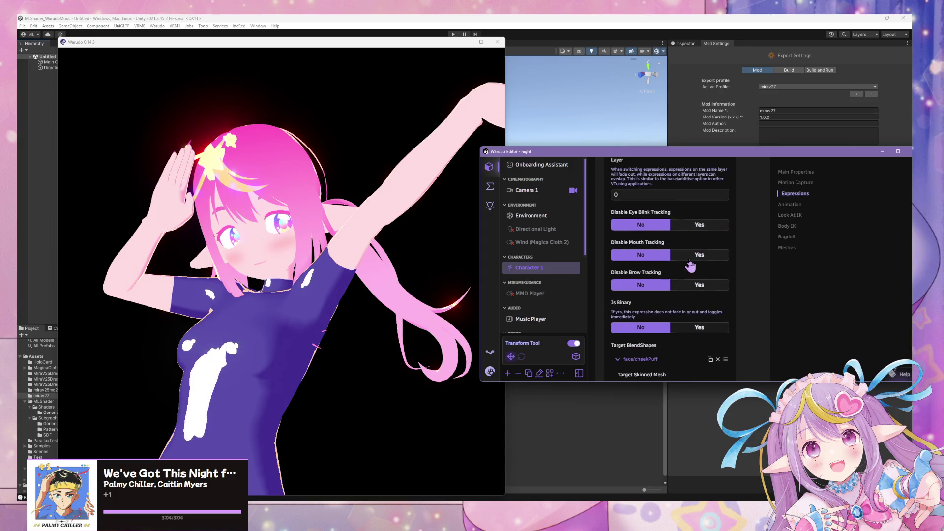
scroll(690, 265, up, 2)
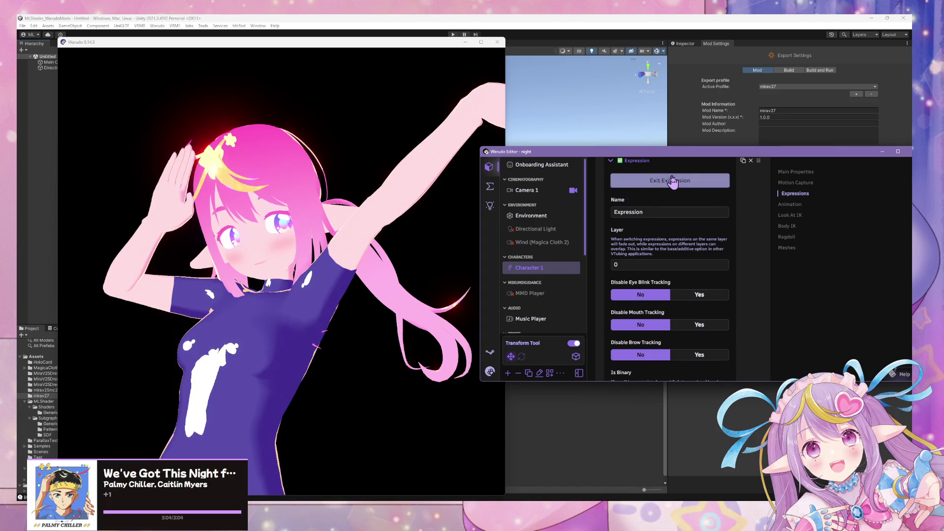
Cycle through the Warudo, Blender and Unity windows, then return to Character 1's expression list.
key(alt+Tab)
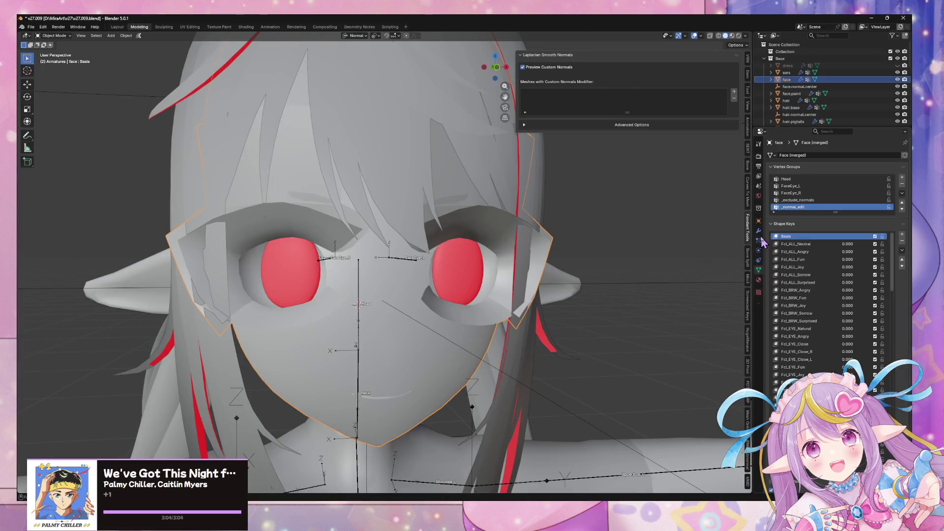
key(alt+Tab)
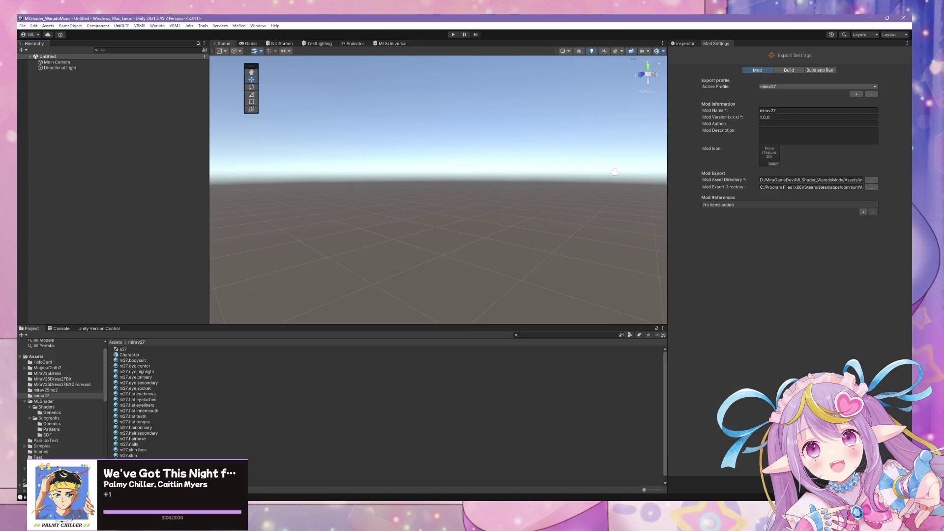
key(alt+Tab)
scroll(656, 247, up, 5)
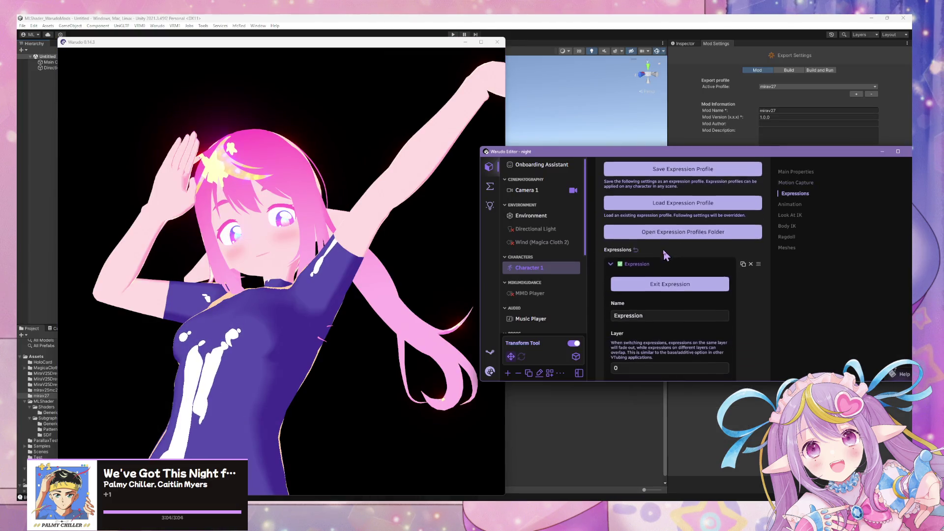
scroll(665, 255, down, 8)
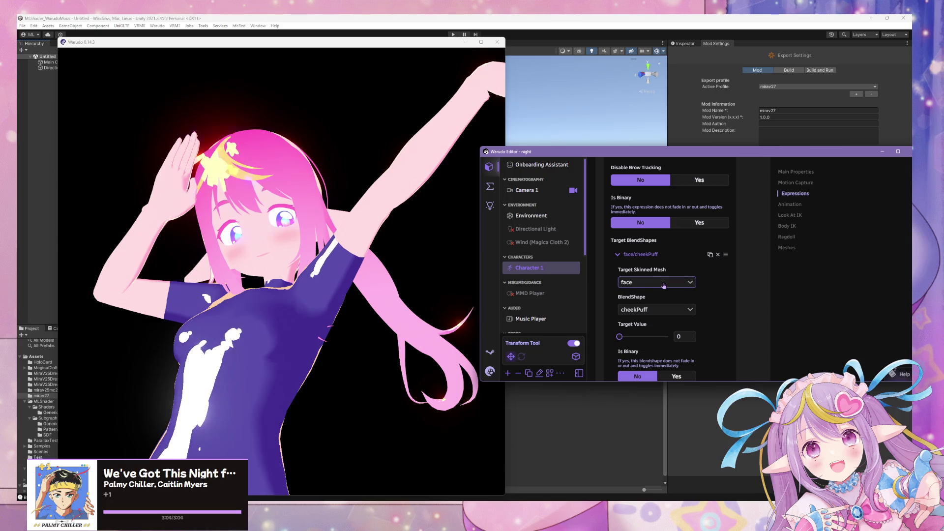
Raise the cheekPuff target to about 0.7, then show the ML Shader Controller's lighting settings.
mouse_move(620, 336)
mouse_down()
mouse_move(672, 337)
mouse_move(654, 337)
mouse_up()
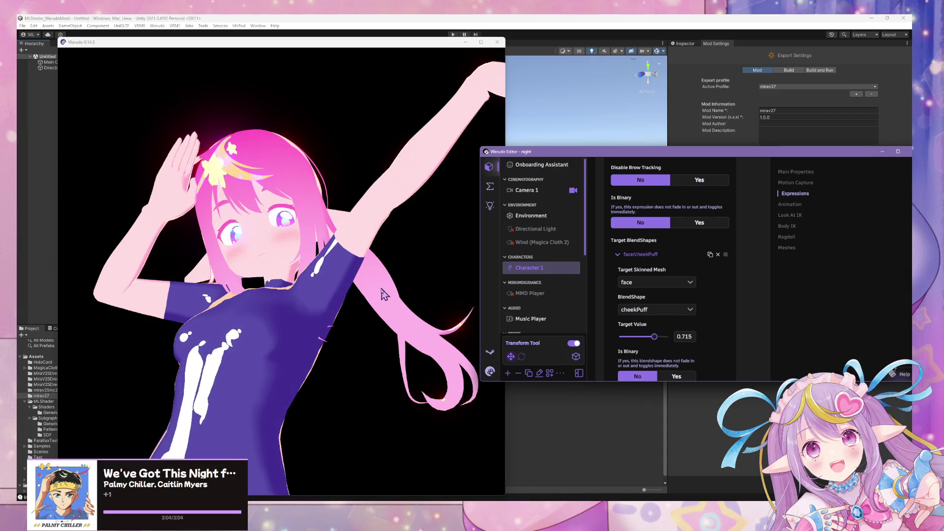
click(383, 294)
scroll(358, 298, up, 5)
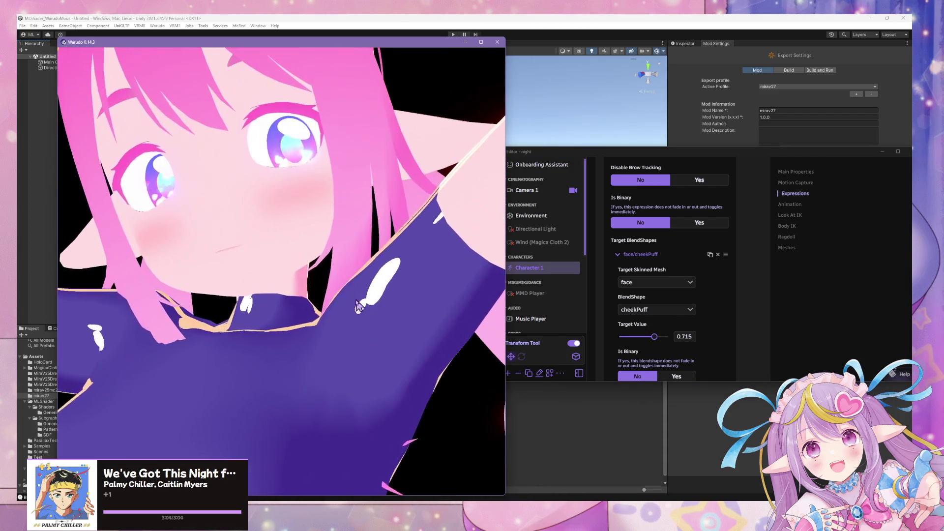
scroll(374, 299, down, 5)
scroll(565, 273, down, 3)
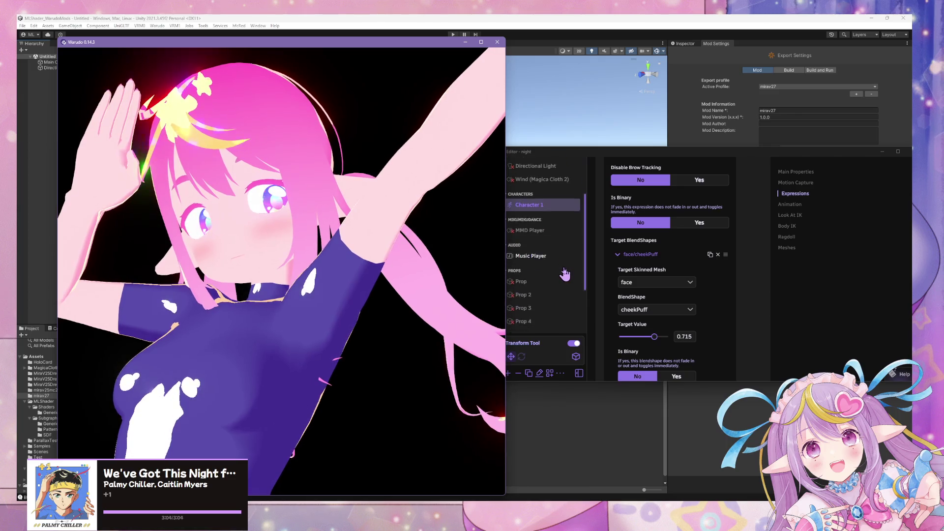
scroll(565, 273, down, 3)
click(568, 272)
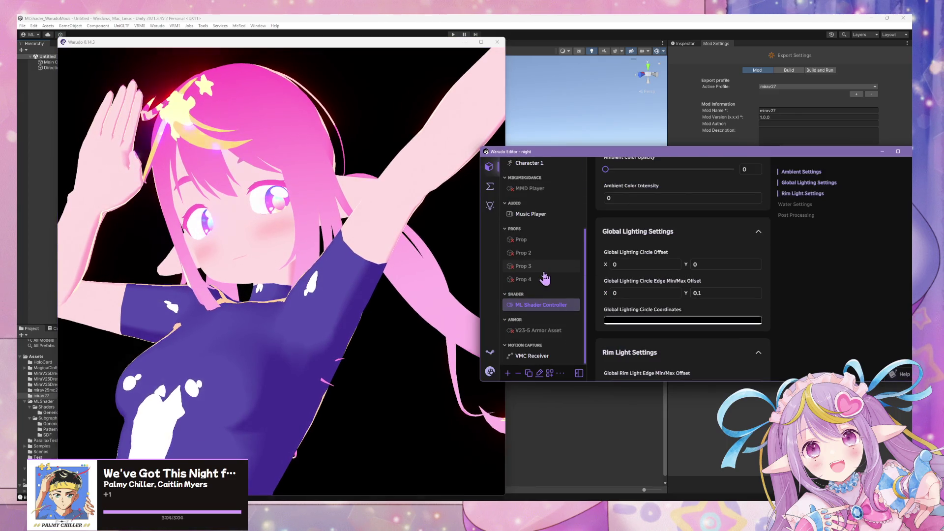
Change Global Lighting Circle Edge Min/Max Offset Y from 0.1 to 0 and check the render.
scroll(689, 295, up, 1)
click(698, 290)
click(720, 316)
key(BackSpace)
key(BackSpace)
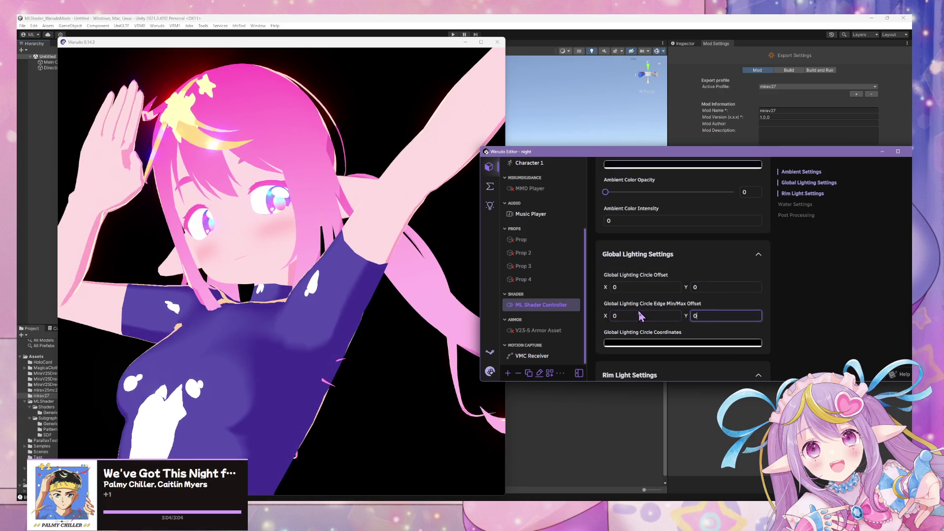
click(273, 246)
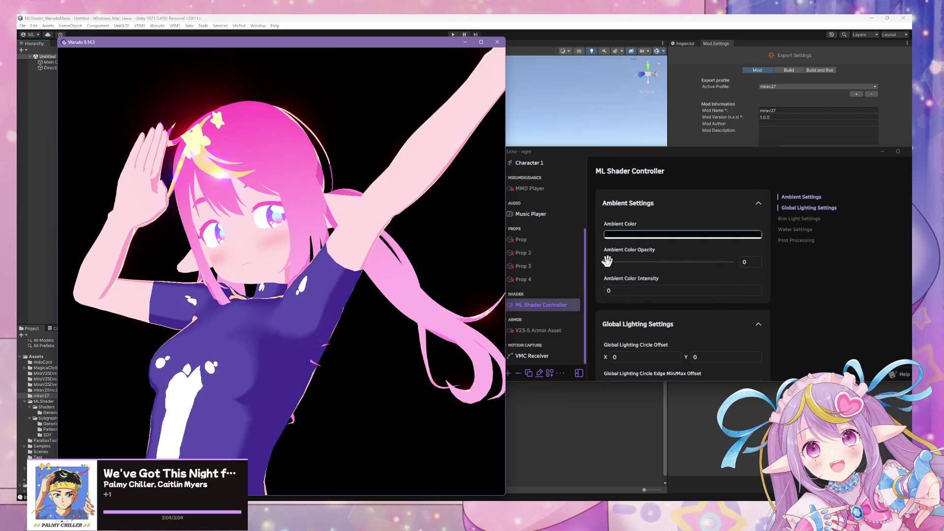
Set Character 1's expression blendshape to Fcl_MTH_A with target value 1.
scroll(608, 260, down, 4)
scroll(541, 217, up, 3)
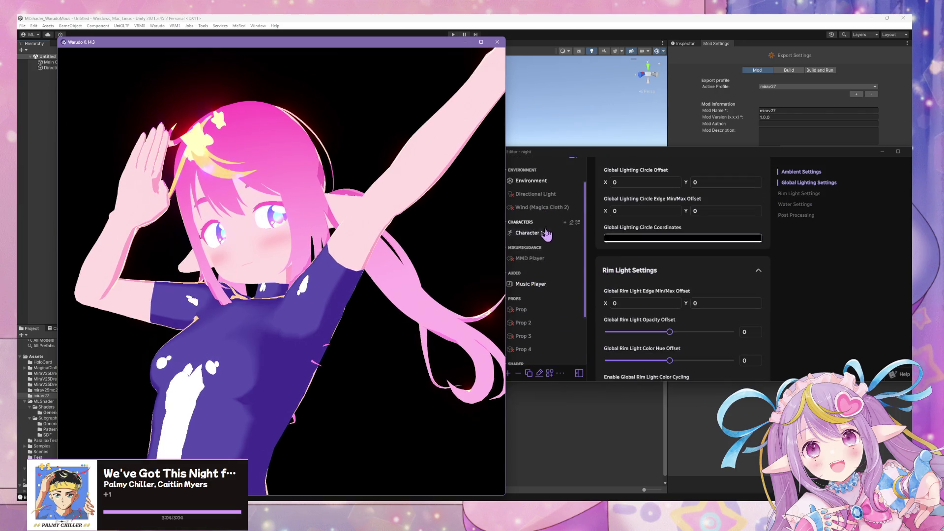
click(542, 237)
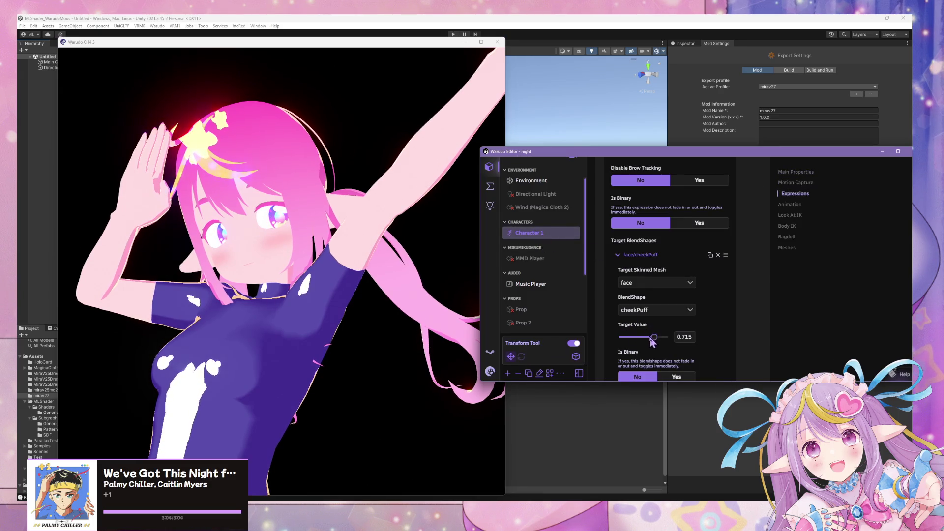
click(656, 310)
scroll(670, 239, up, 10)
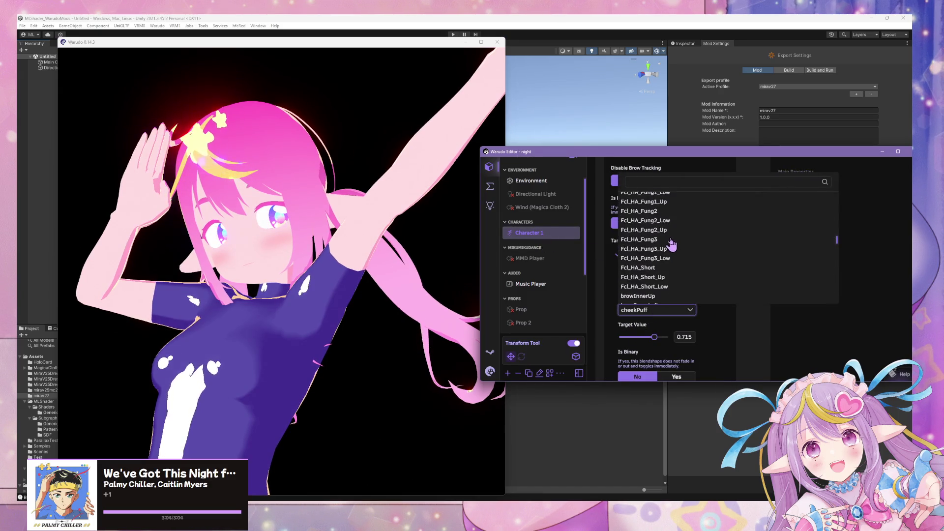
scroll(672, 245, down, 5)
scroll(659, 275, down, 3)
click(656, 269)
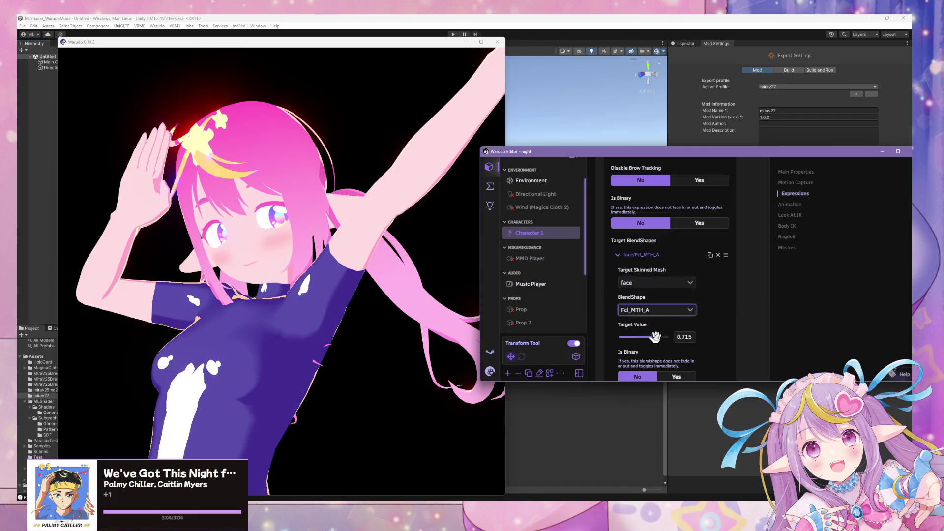
drag(646, 337, 730, 359)
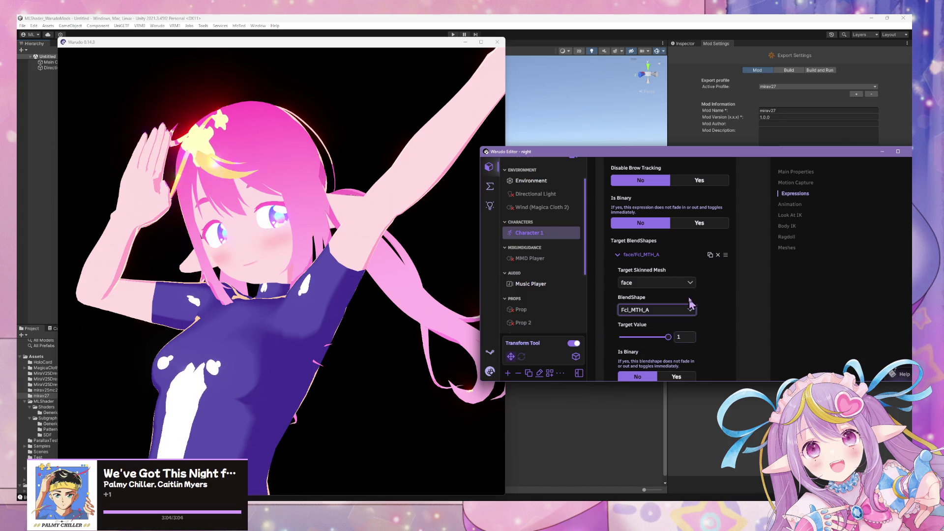
Stop the preview, try Fcl_MTH_Joy, then switch the blendshape back to Fcl_MTH_A.
scroll(690, 304, up, 8)
click(670, 218)
scroll(677, 245, down, 5)
click(674, 310)
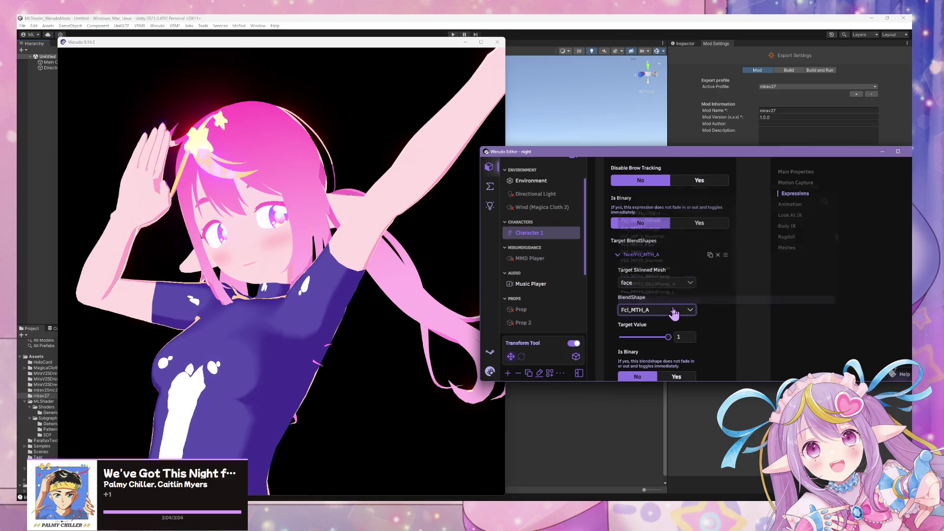
click(673, 231)
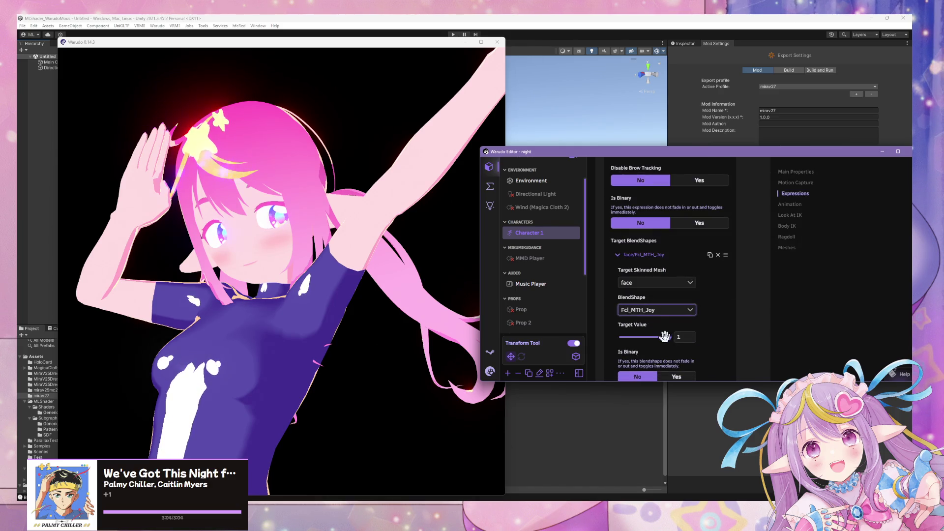
click(658, 311)
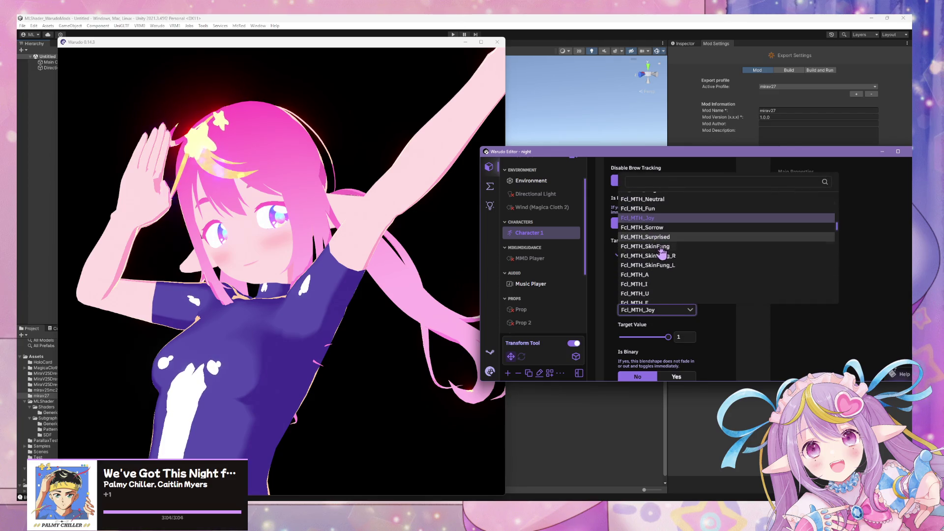
click(661, 276)
Try face.paint as the target mesh, then set it back to face.
scroll(649, 354, up, 3)
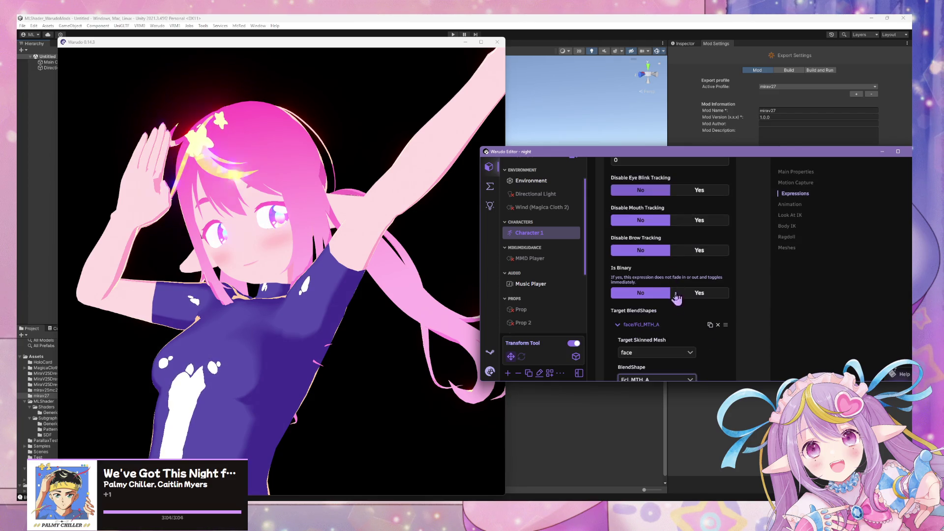
click(646, 354)
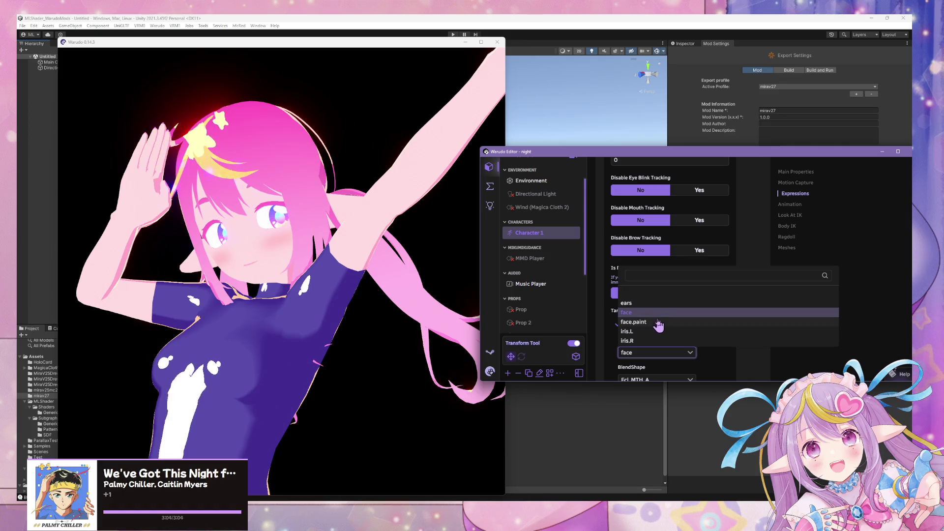
click(658, 323)
click(667, 358)
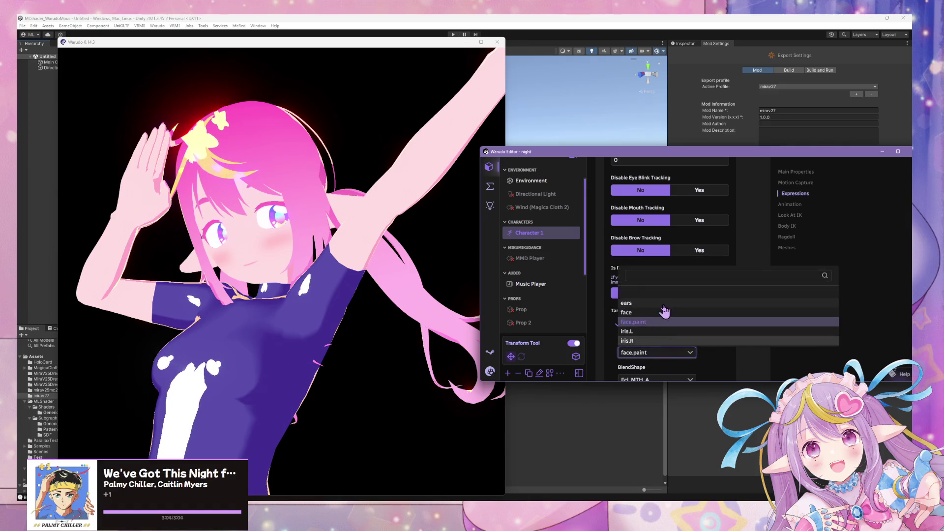
click(659, 319)
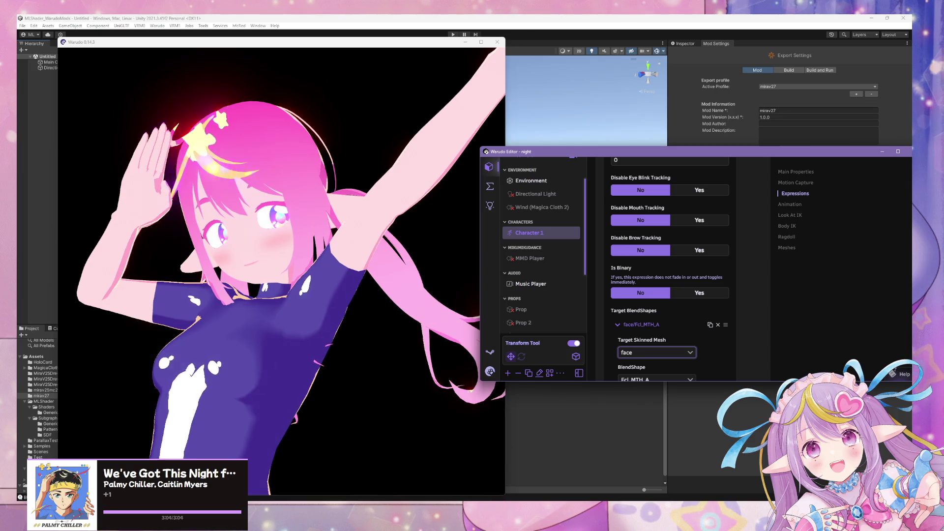
key(alt+Tab)
middle_drag(398, 375, 706, 282)
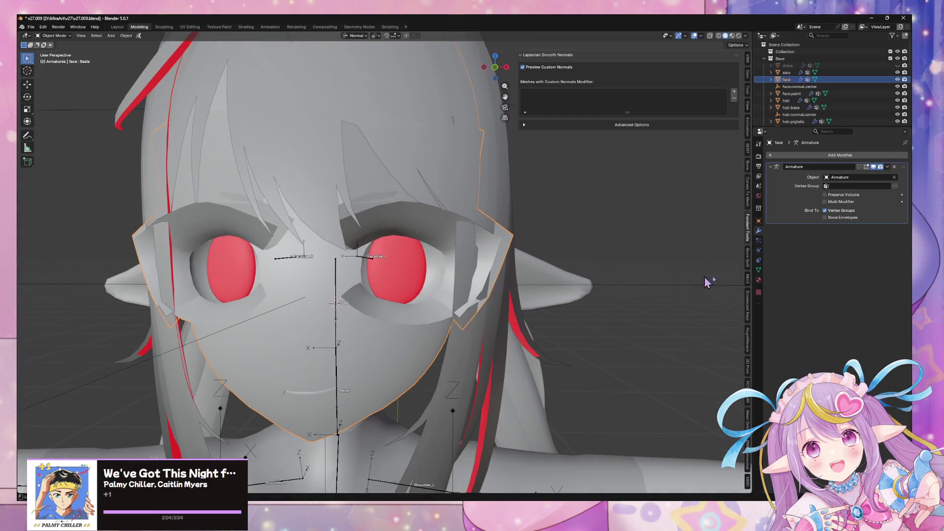
Test the Fcl_ALL_Joy shape key on the face mesh, then cancel the change.
click(758, 270)
drag(847, 267, 890, 267)
key(Escape)
scroll(834, 86, down, 2)
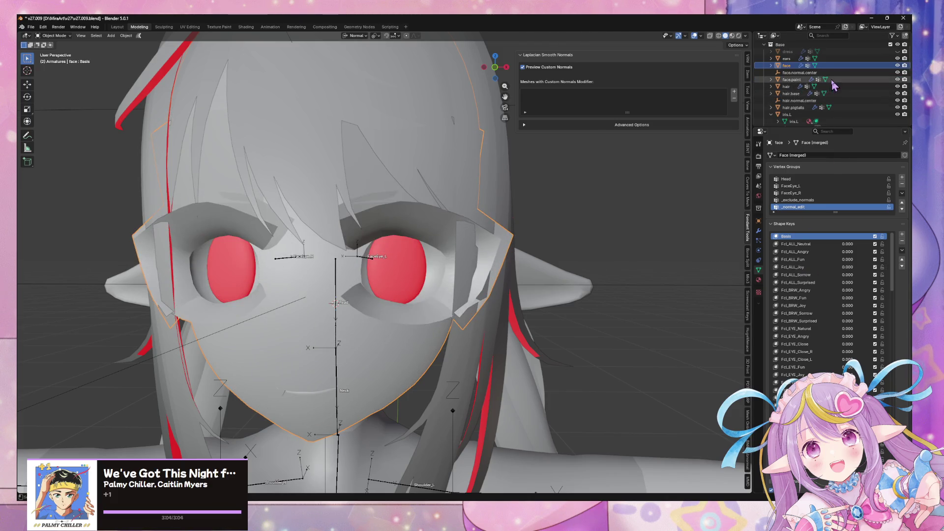
On the face.paint mesh, raise the Fcl_BRW_Fun shape key to 0.629.
click(832, 80)
middle_drag(653, 151, 474, 210)
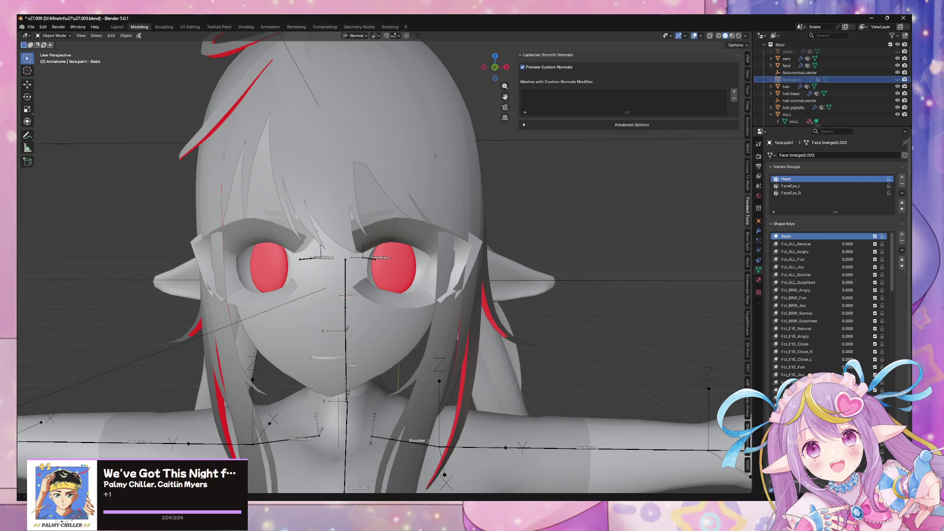
drag(855, 269, 855, 269)
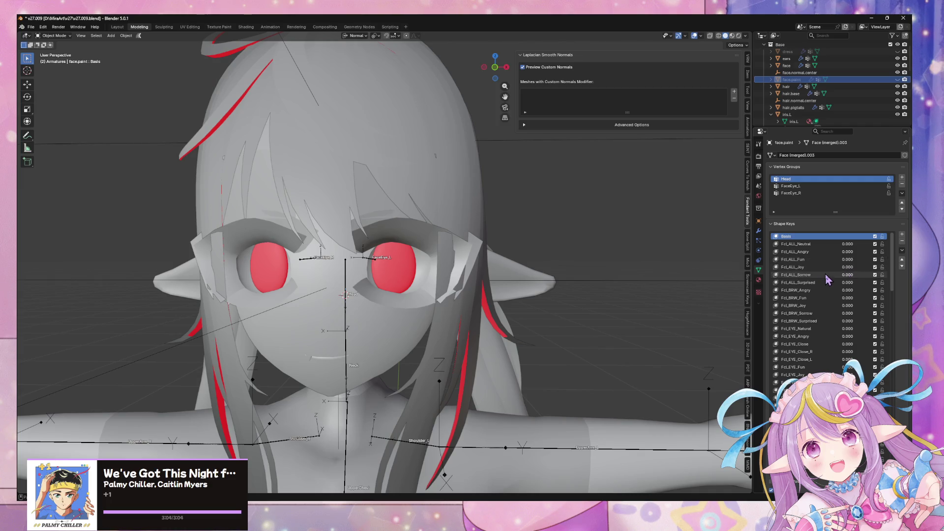
drag(848, 297, 866, 297)
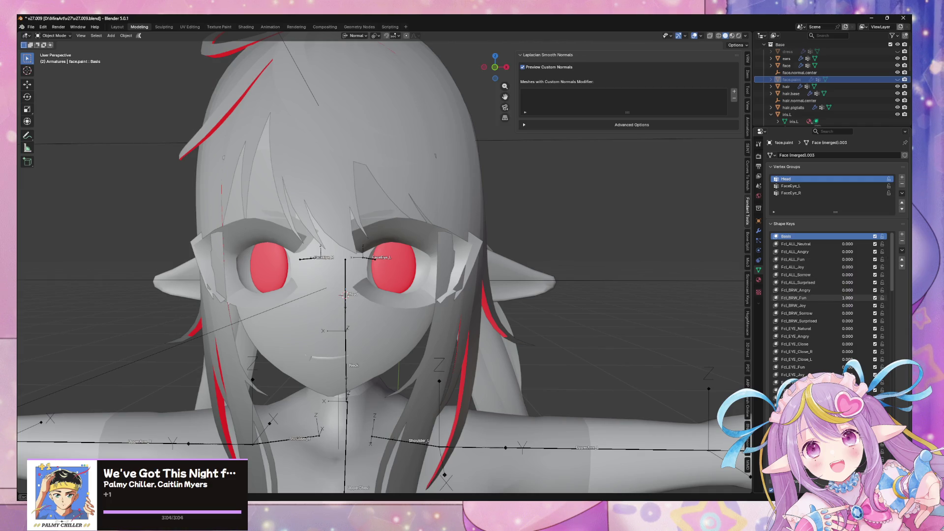
scroll(553, 253, down, 3)
Push the face mesh's Joy shape key to full strength, comparing with undo and redo.
middle_drag(554, 252, 232, 255)
scroll(232, 254, up, 5)
click(232, 254)
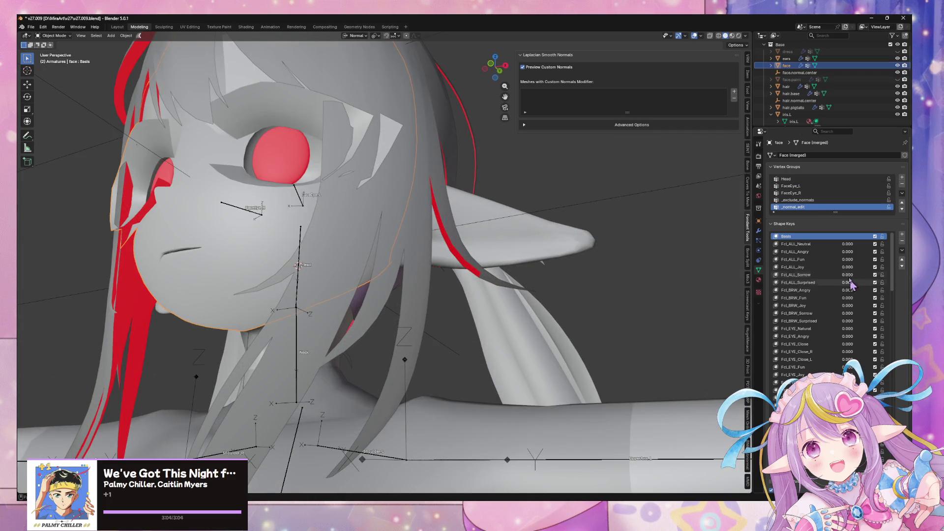
mouse_move(848, 260)
mouse_down()
mouse_move(880, 259)
mouse_move(845, 260)
mouse_move(864, 271)
mouse_move(829, 271)
mouse_move(880, 273)
mouse_up()
key(ctrl+z)
key(ctrl+shift+z)
middle_drag(443, 241, 681, 290)
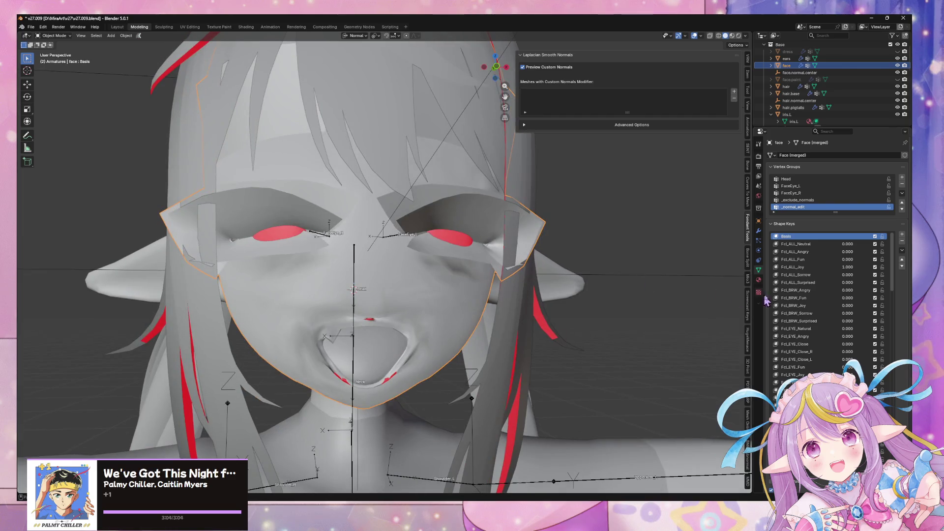
Select the left iris and try moving it along Z, then cancel the move.
click(758, 231)
mouse_move(656, 245)
middle_down()
mouse_move(506, 259)
mouse_move(516, 252)
middle_up()
click(385, 254)
mouse_move(385, 255)
middle_down()
mouse_move(394, 276)
mouse_move(426, 289)
mouse_move(435, 259)
mouse_move(445, 264)
mouse_move(401, 264)
mouse_move(407, 275)
middle_up()
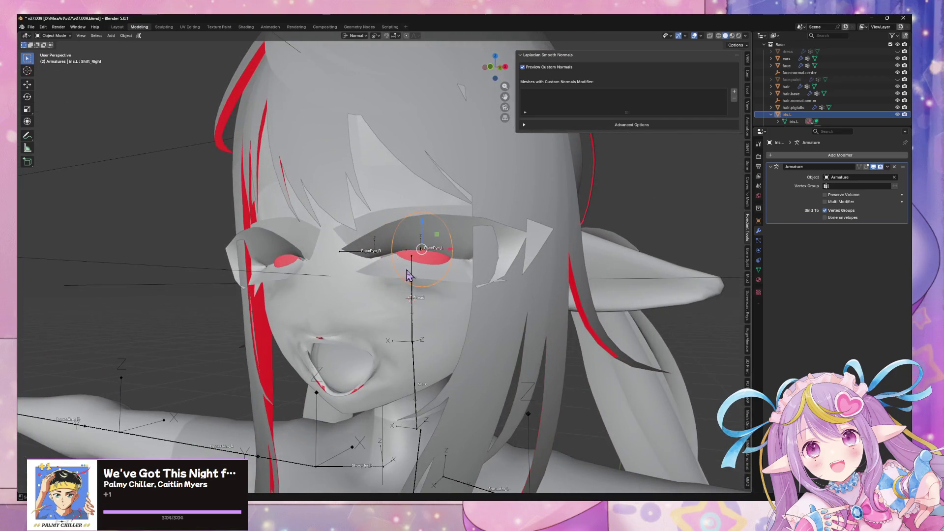
mouse_move(462, 285)
middle_down()
mouse_move(447, 299)
mouse_move(498, 279)
mouse_move(588, 301)
middle_up()
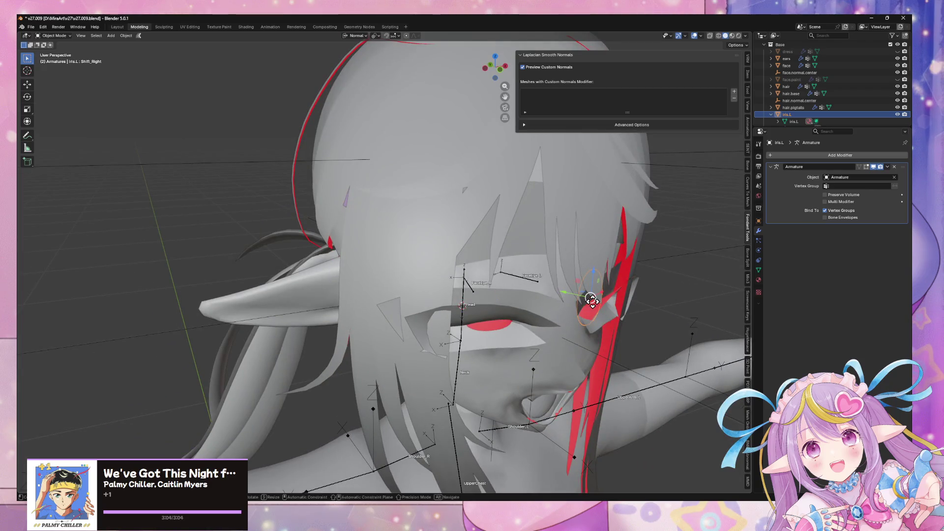
key(g)
key(z)
right_click(590, 301)
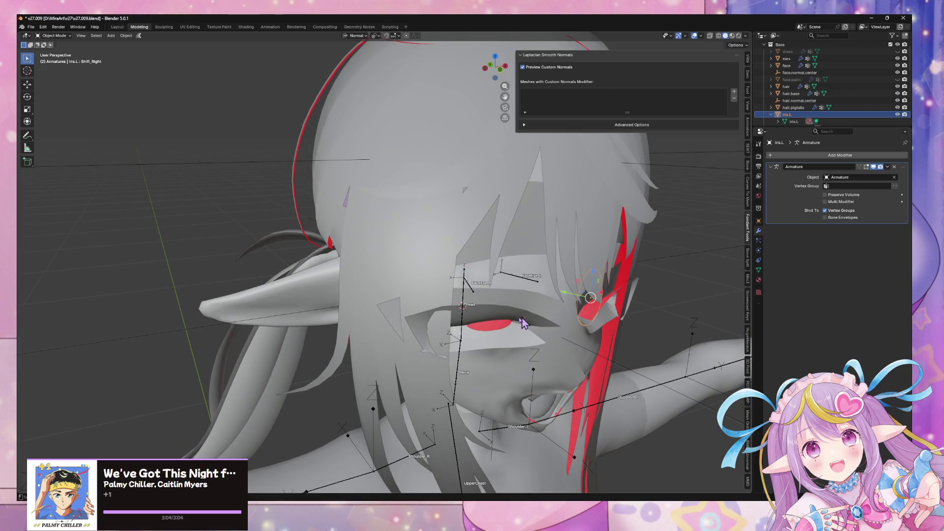
Reselect the left iris and move it along its normal Y axis.
click(599, 319)
click(505, 324)
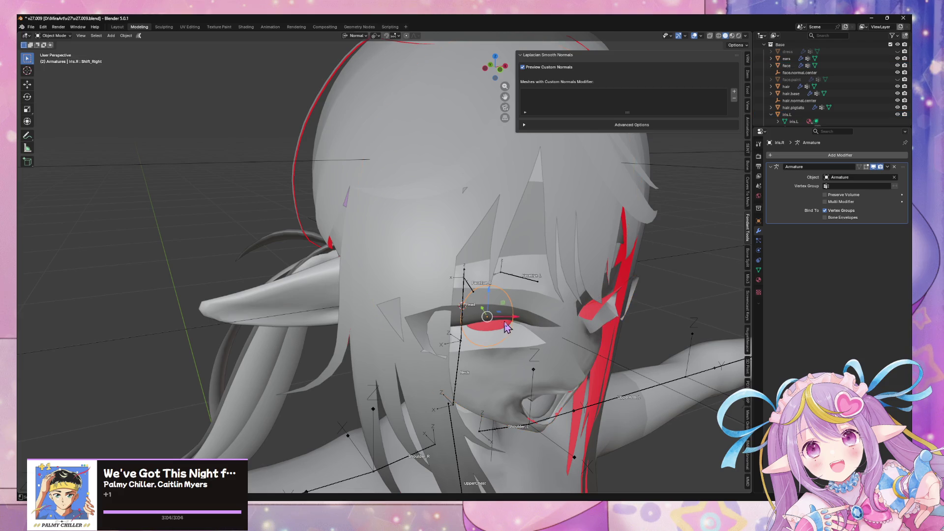
middle_drag(627, 307, 595, 315)
click(596, 312)
key(g)
key(y)
key(y)
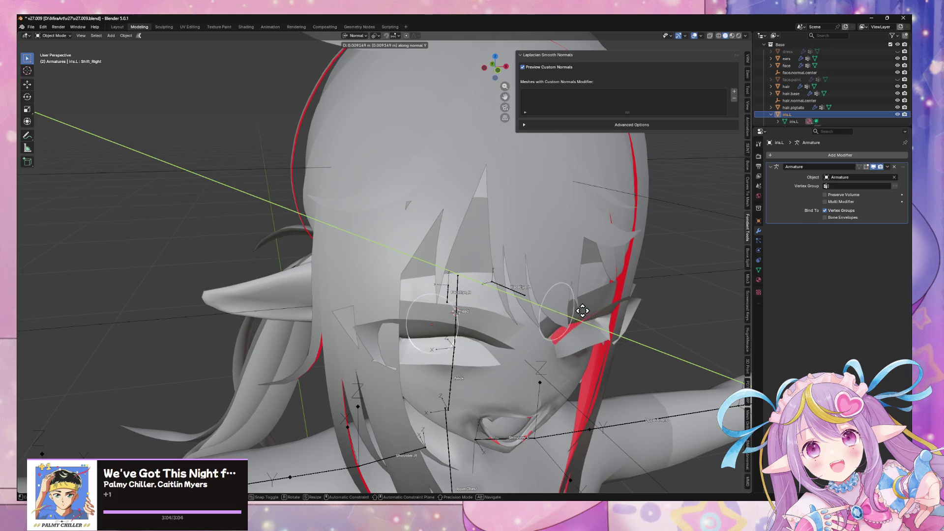
click(576, 312)
Set Pivot Point to Active Element, nudge the iris about 0.0057 m along Y, and select the face.
click(374, 40)
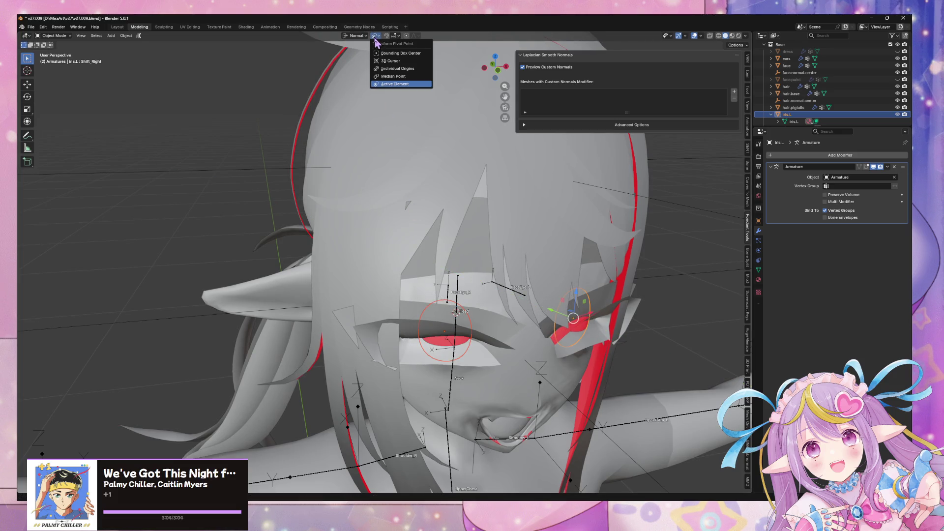
click(380, 42)
click(394, 69)
key(g)
key(y)
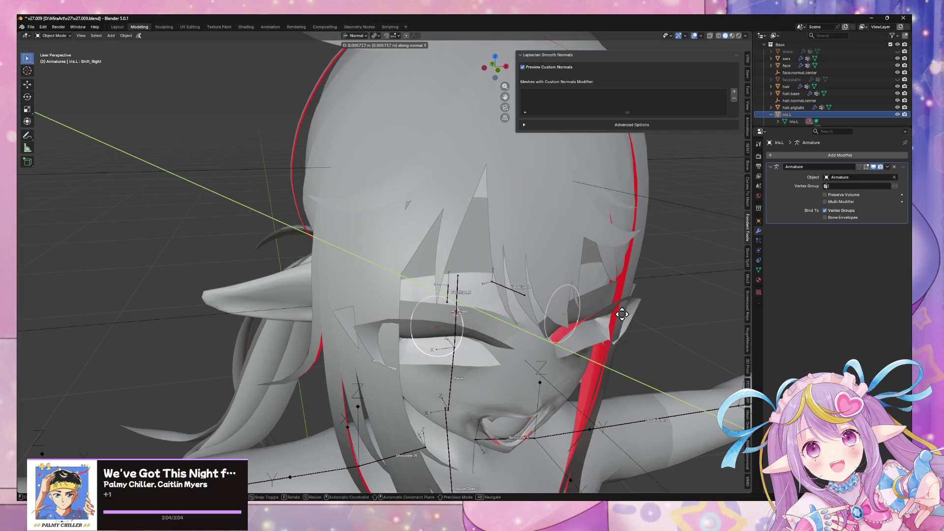
click(623, 315)
mouse_move(622, 315)
middle_down()
mouse_move(582, 270)
mouse_move(588, 329)
mouse_move(590, 278)
mouse_move(493, 289)
mouse_move(525, 285)
mouse_move(501, 264)
mouse_move(510, 273)
middle_up()
click(493, 289)
Toggle the face mesh between Edit and Object Mode while orbiting to compare its side profile.
key(Tab)
key(Tab)
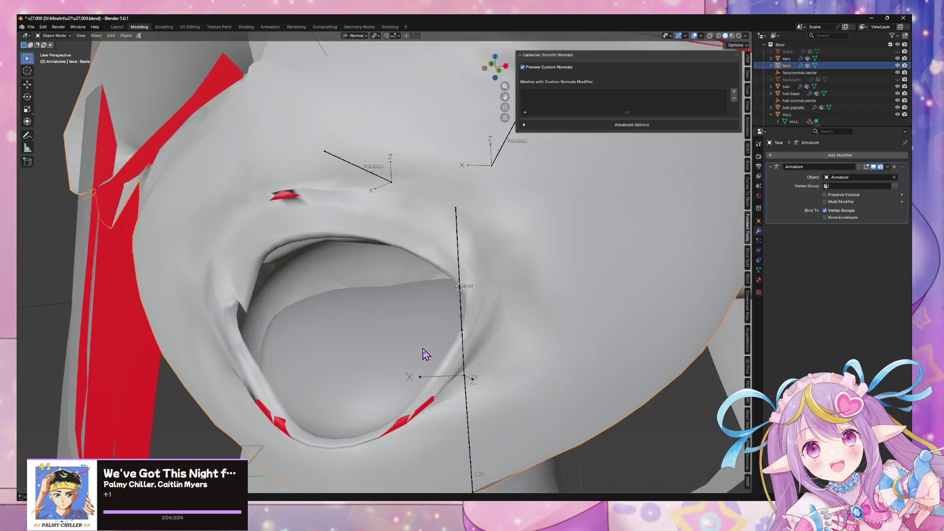
mouse_move(314, 229)
middle_down()
mouse_move(421, 249)
mouse_move(390, 236)
mouse_move(241, 269)
middle_up()
key(Tab)
key(Tab)
key(Tab)
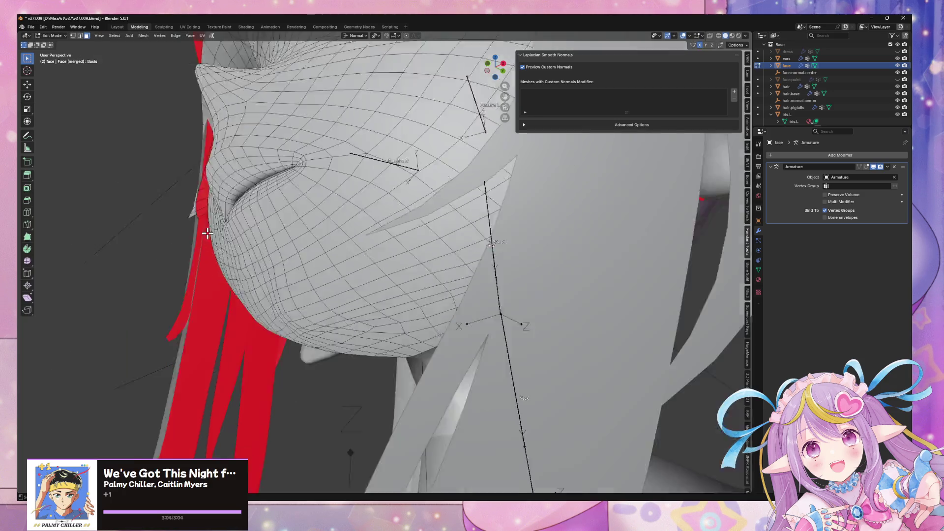
key(Tab)
middle_drag(315, 267, 416, 298)
mouse_move(520, 331)
middle_down()
mouse_move(595, 345)
mouse_move(539, 344)
mouse_move(512, 331)
middle_up()
Return to Object Mode from the mode menu, re-enter Edit Mode, and show the Object Data properties.
key(Tab)
key(Tab)
key(Tab)
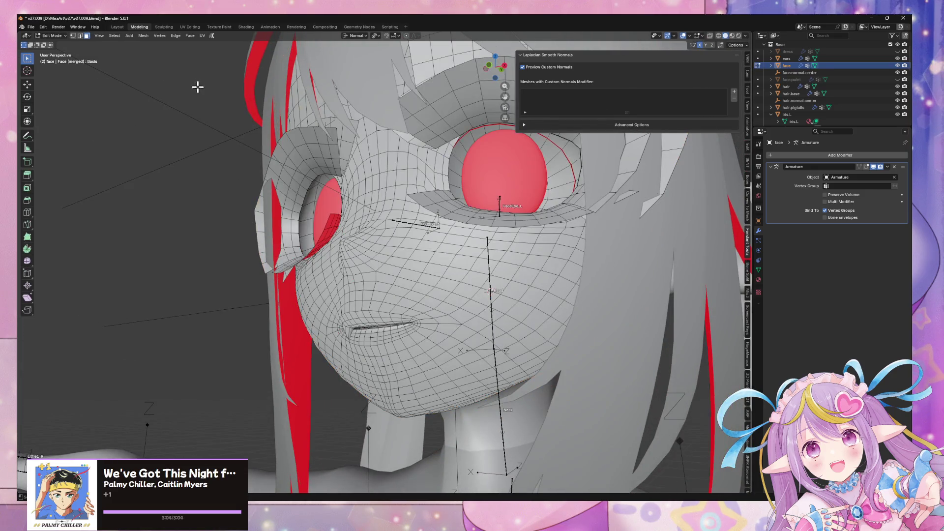
click(53, 35)
click(53, 45)
key(Tab)
key(Tab)
click(758, 269)
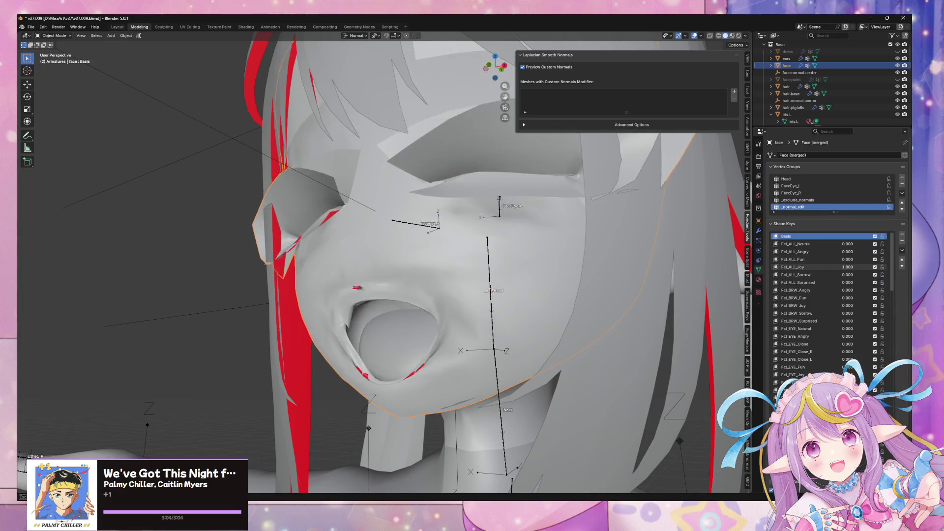
Glance at the material settings, then push Fcl_ALL_Angry to full and swap it for Fcl_ALL_Fun.
click(759, 231)
key(Tab)
key(Tab)
key(Tab)
key(Tab)
click(759, 270)
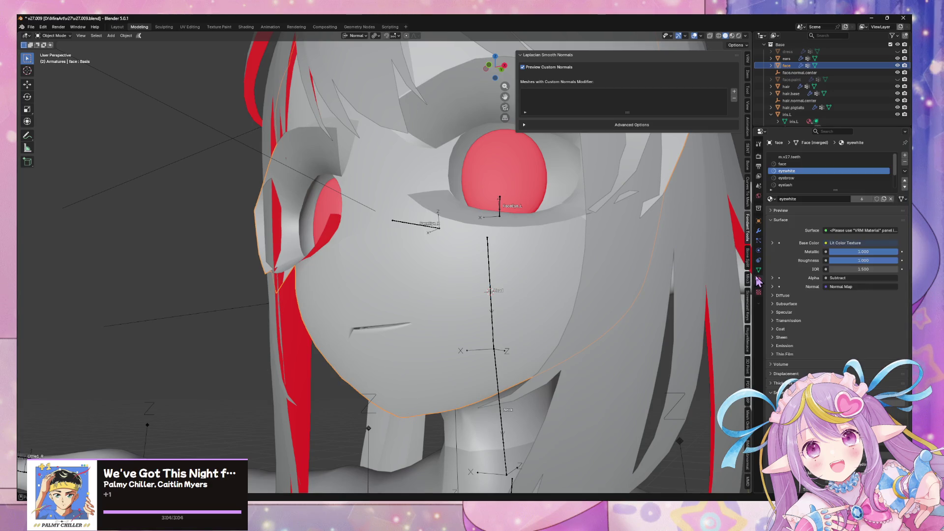
drag(847, 252, 881, 252)
middle_drag(492, 231, 535, 232)
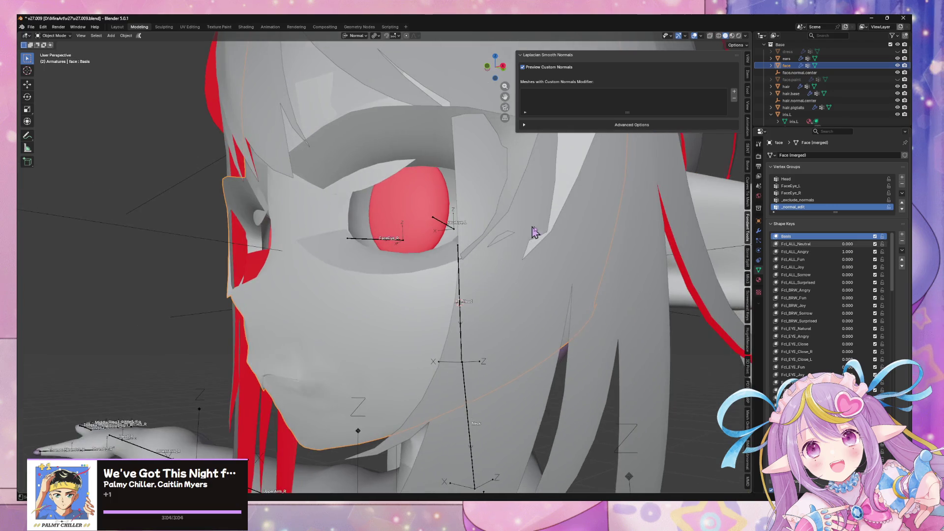
mouse_move(851, 251)
mouse_down()
mouse_move(811, 252)
mouse_move(880, 259)
mouse_move(811, 259)
mouse_move(881, 267)
mouse_move(812, 267)
mouse_move(880, 267)
mouse_up()
Raise Fcl_ALL_Joy to 1.000 and zoom in around the open mouth and jaw.
mouse_move(419, 359)
middle_down()
mouse_move(497, 316)
mouse_move(481, 305)
middle_up()
scroll(481, 305, up, 2)
mouse_move(405, 235)
middle_down()
mouse_move(391, 251)
mouse_move(305, 253)
middle_up()
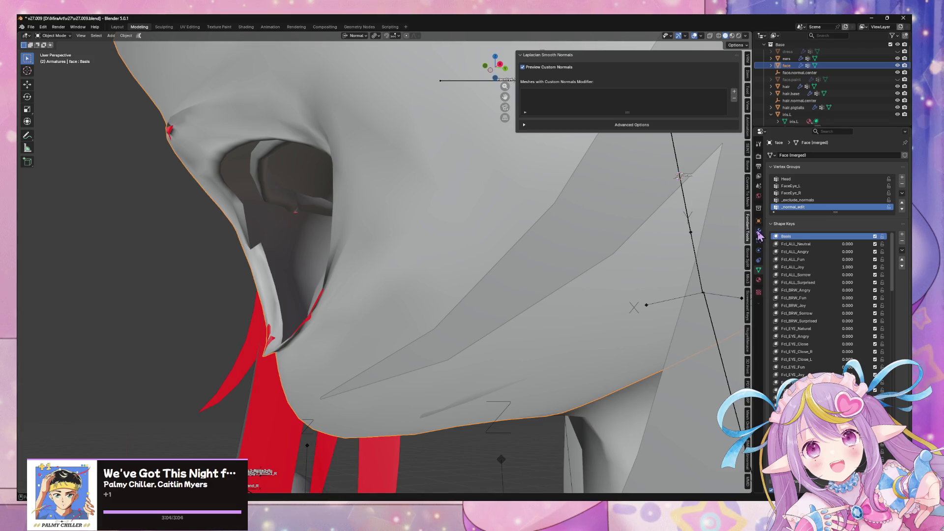
key(Tab)
key(Tab)
Make Fcl_ALL_Joy the active shape key, enter Edit Mode, and select loops around the mouth.
click(806, 259)
click(791, 268)
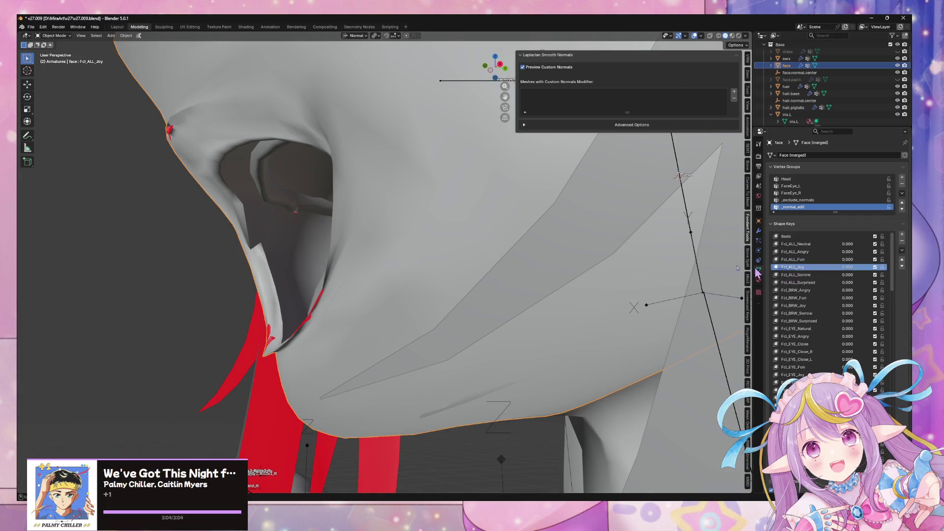
key(Tab)
alt+click(168, 129)
scroll(238, 158, up, 4)
shift+middle_drag(212, 152, 271, 173)
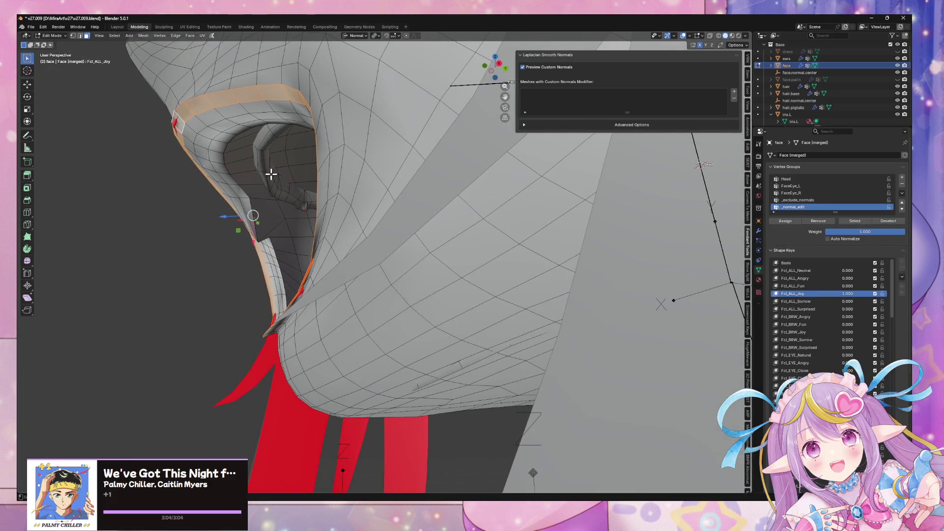
alt+click(283, 243)
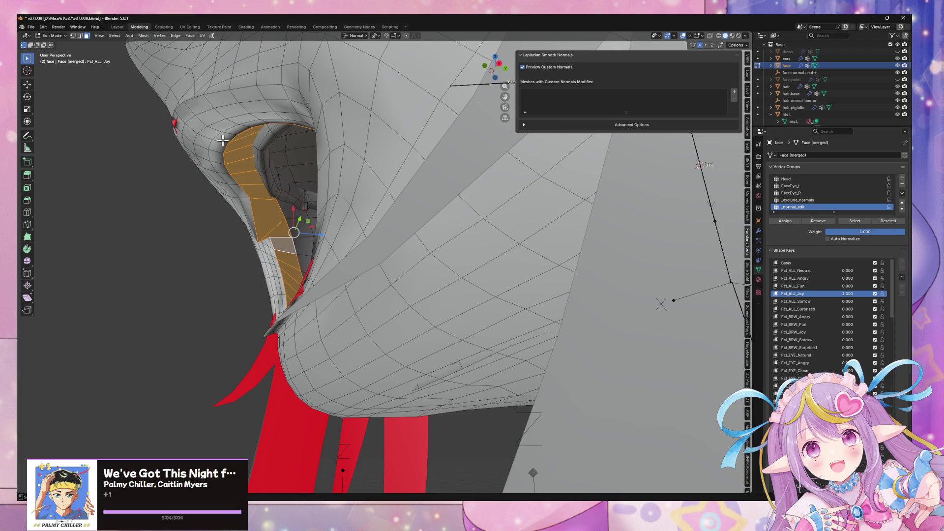
key(alt+z)
mouse_move(226, 145)
shift+middle_down()
mouse_move(241, 170)
mouse_move(322, 191)
shift+middle_up()
key(alt+z)
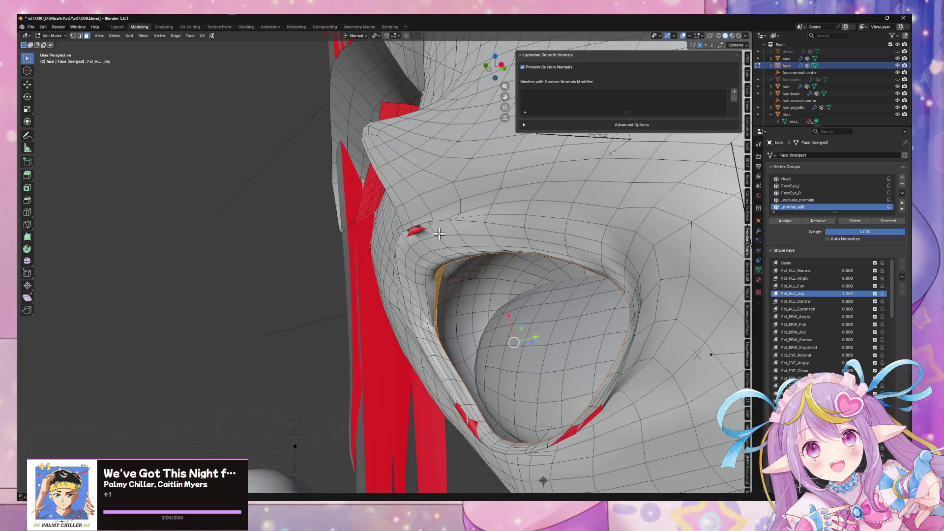
Switch to edge select and reselect the two edge loops along the mouth rim.
alt+click(430, 229)
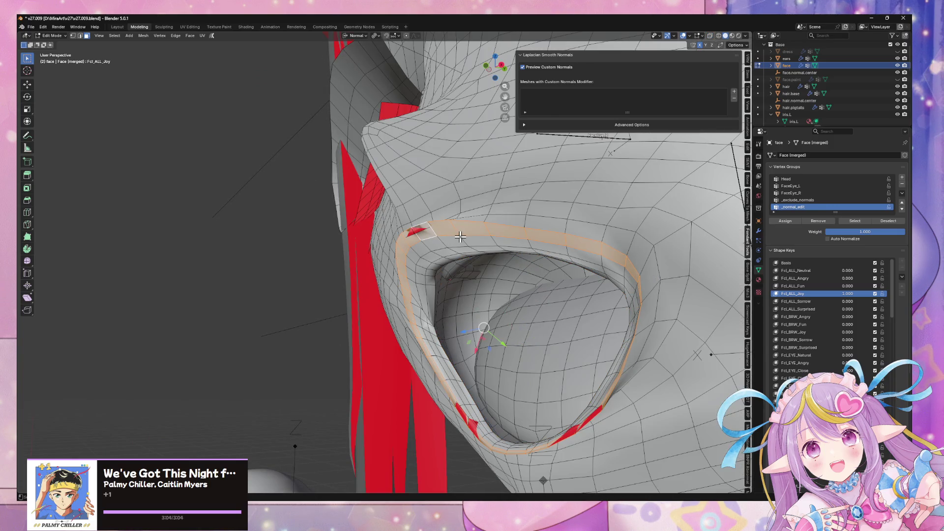
key(2)
alt+click(418, 224)
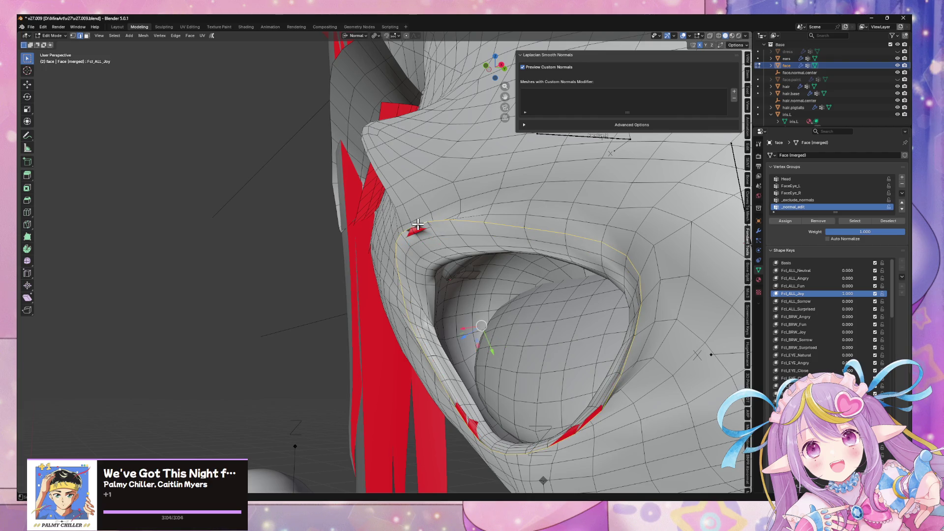
click(418, 226)
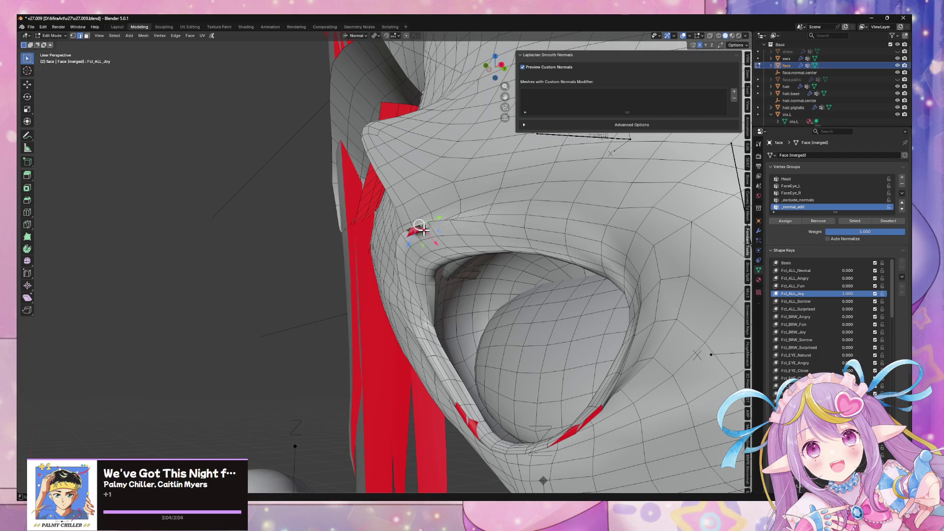
scroll(477, 258, down, 4)
key(alt+a)
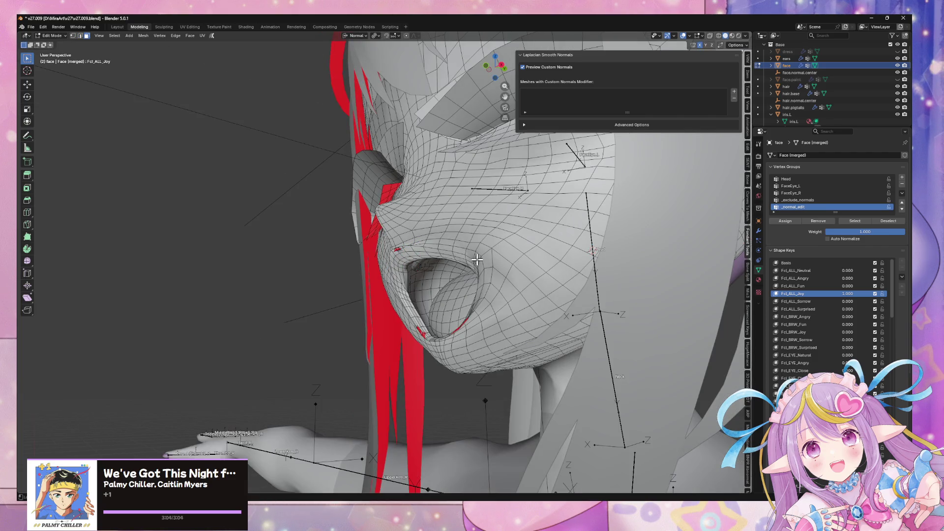
alt+click(453, 253)
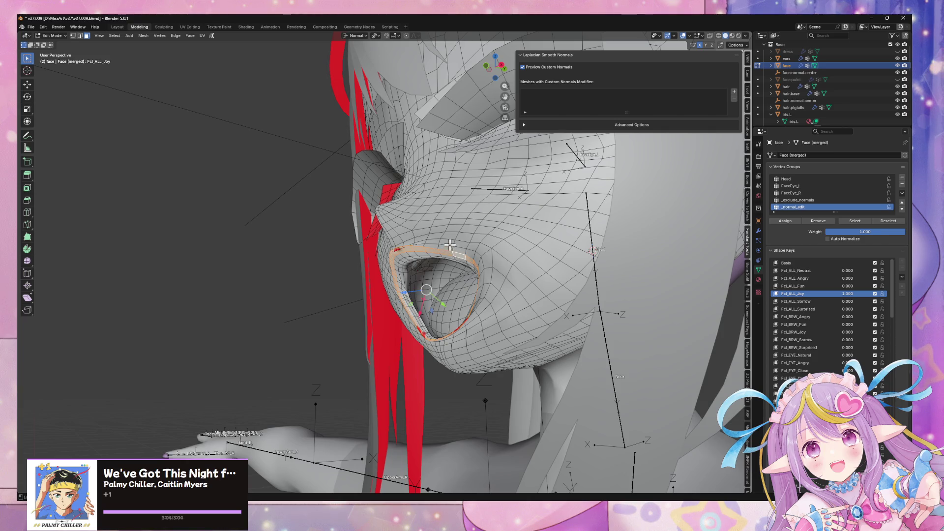
alt+shift+click(436, 247)
scroll(415, 253, up, 2)
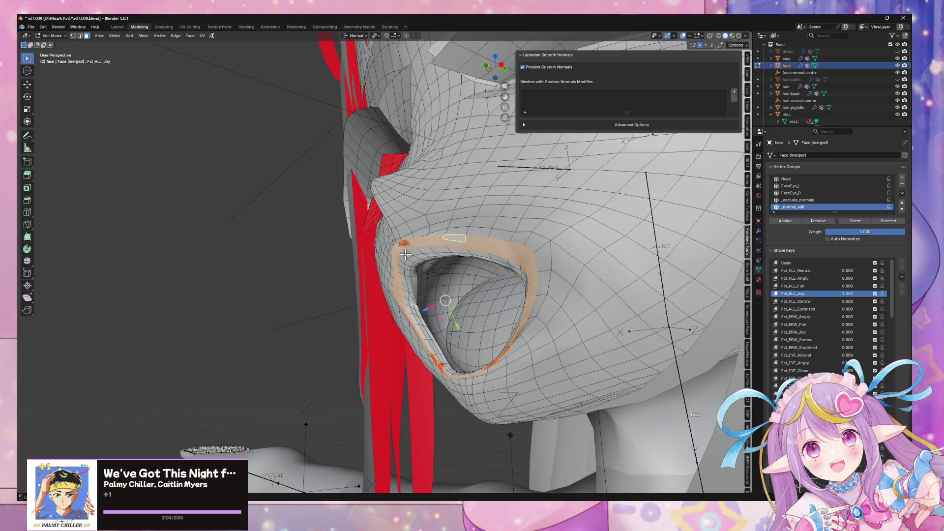
Run Smooth Vertices on the mouth-rim loops, adjust its strength, and undo the extra repeat.
key(F3)
key(Escape)
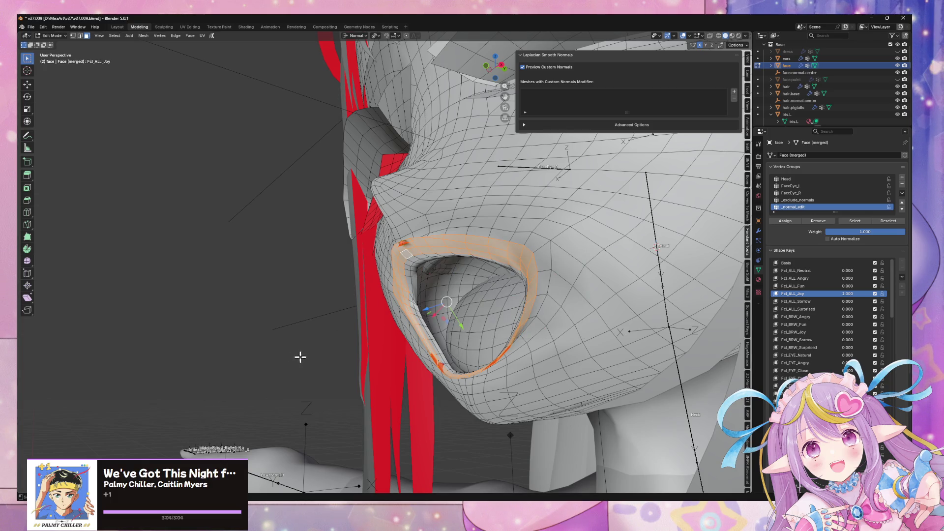
key(F3)
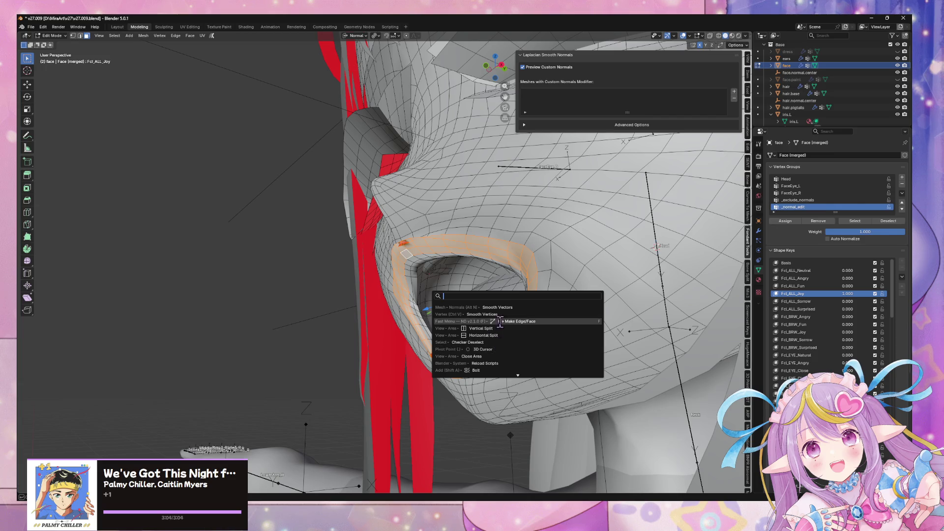
click(499, 314)
drag(99, 462, 133, 462)
key(shift+r)
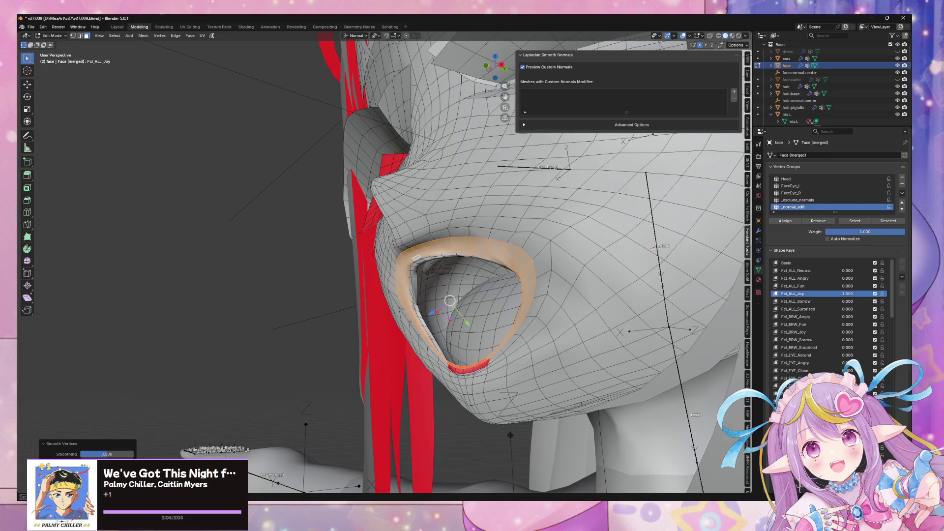
scroll(312, 344, down, 3)
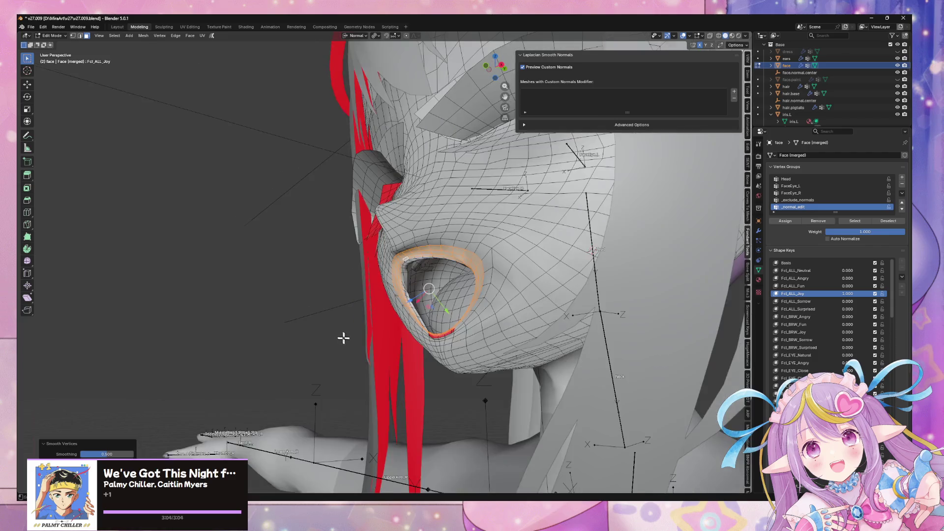
middle_drag(344, 338, 384, 344)
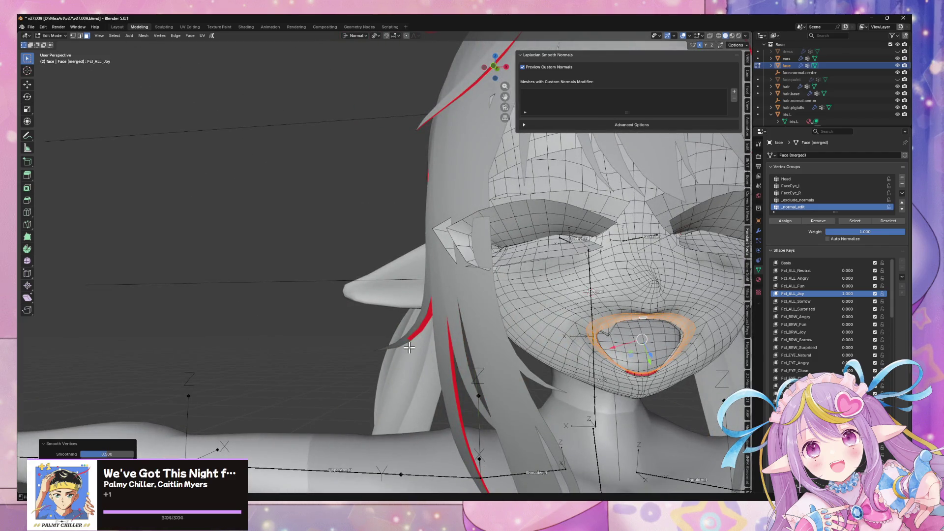
key(ctrl+z)
Return to Object Mode and reset Fcl_ALL_Joy to 0.
key(Tab)
mouse_move(504, 345)
middle_down()
mouse_move(413, 290)
mouse_move(424, 295)
middle_up()
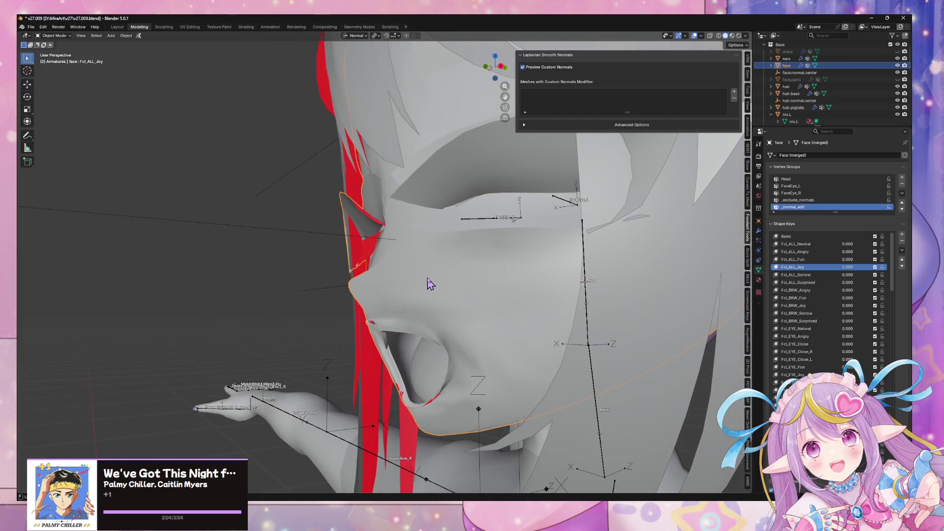
mouse_move(425, 236)
middle_down()
mouse_move(411, 324)
mouse_move(691, 274)
middle_up()
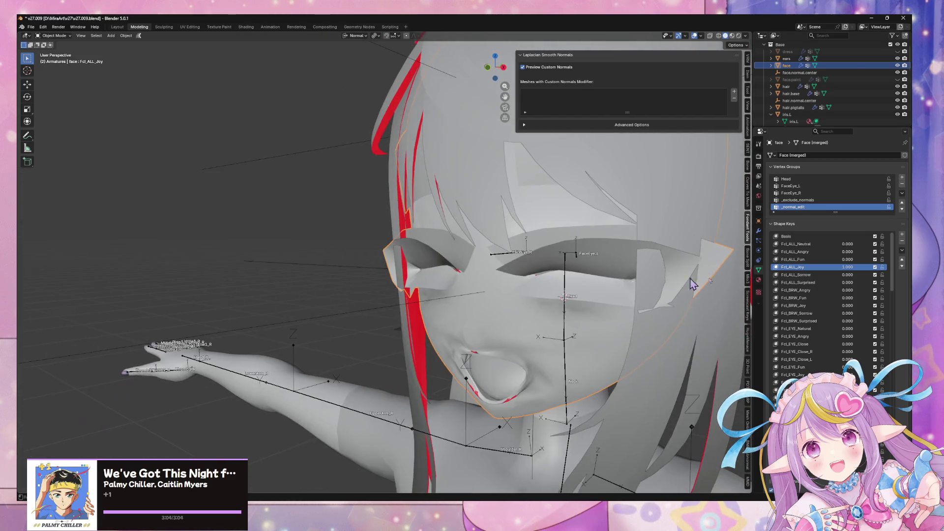
drag(848, 267, 816, 267)
middle_drag(508, 252, 629, 253)
Export the character through File > Export > FBX (.fbx), then switch to Unity.
scroll(372, 138, down, 4)
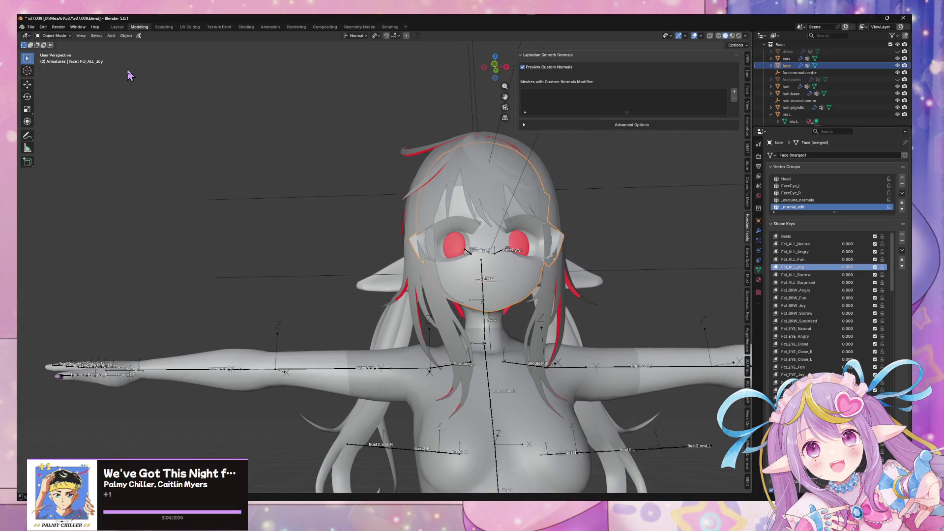
click(31, 27)
click(31, 27)
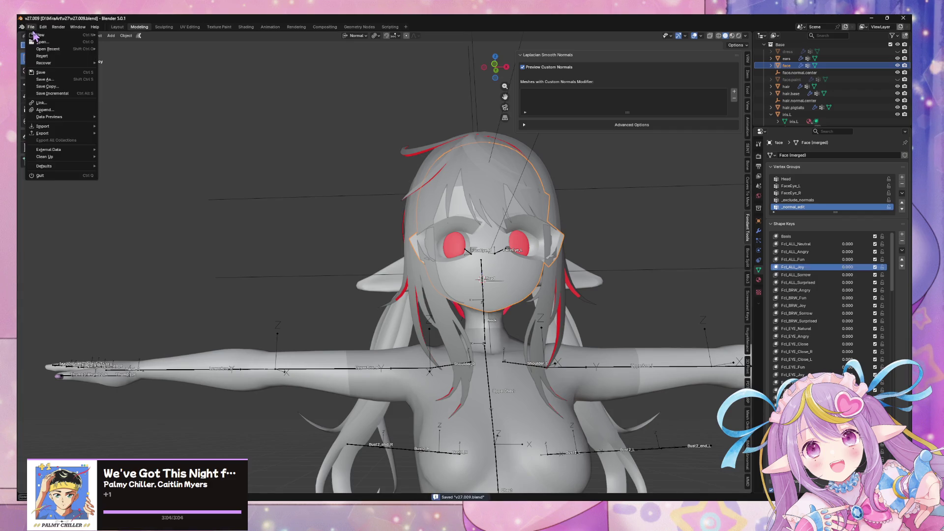
mouse_move(43, 133)
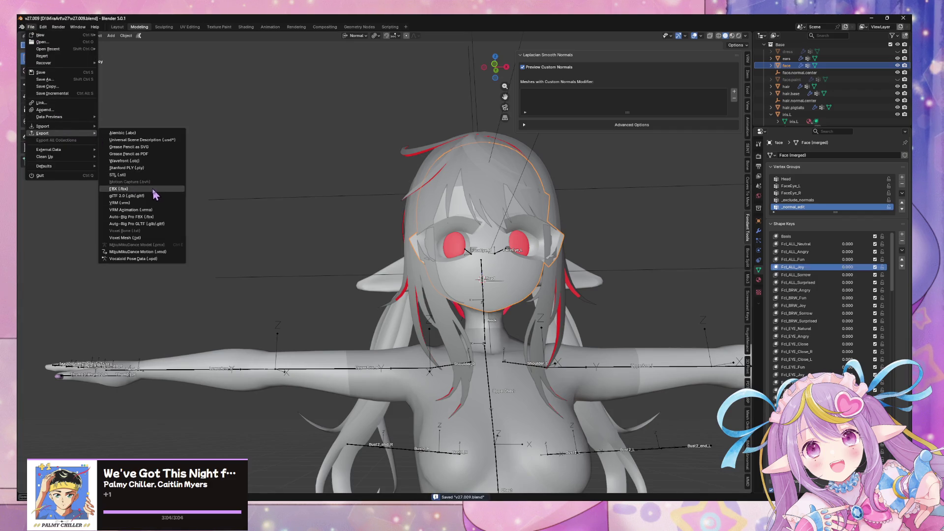
click(153, 191)
click(491, 379)
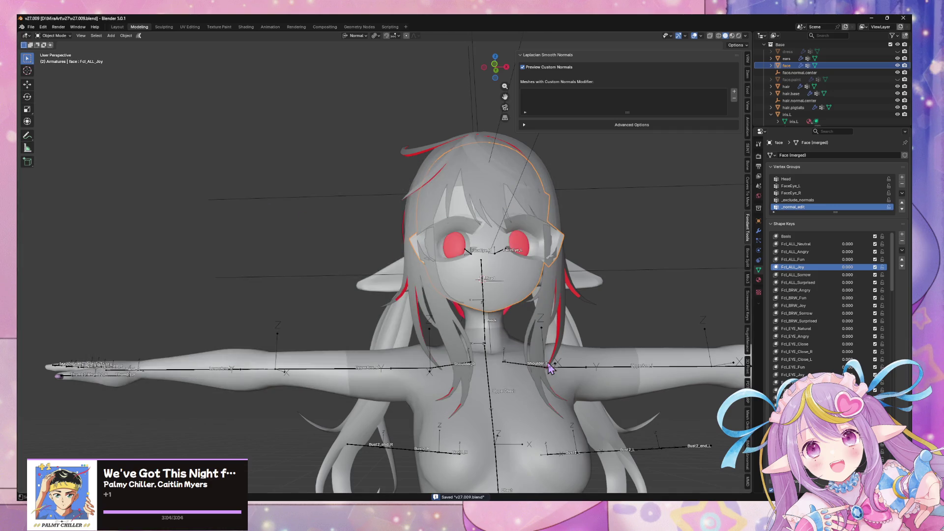
key(alt+Tab)
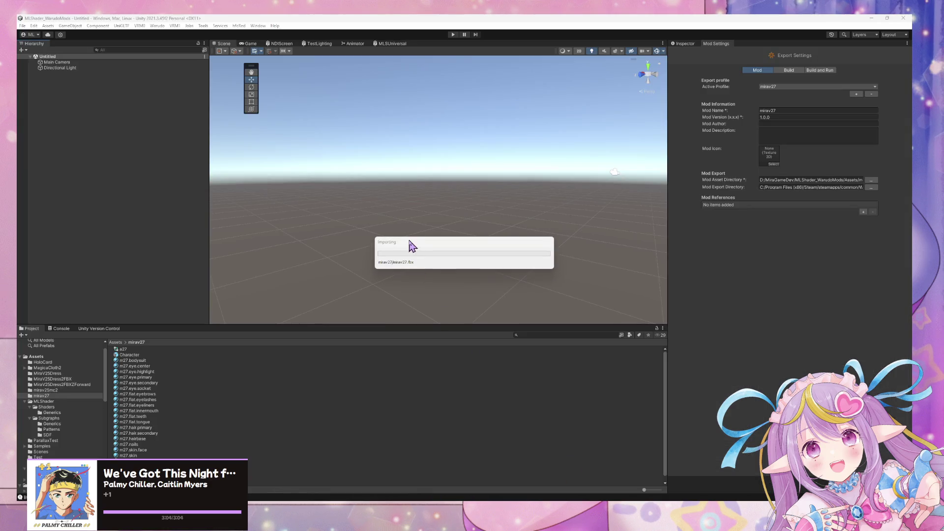
Place the Character model into the scene and frame its face mesh.
mouse_move(130, 355)
mouse_down()
mouse_move(110, 205)
mouse_move(373, 252)
mouse_move(640, 207)
mouse_move(438, 195)
mouse_move(495, 193)
mouse_move(480, 194)
mouse_move(460, 173)
mouse_up()
click(451, 178)
key(f)
Set the face's Fcl_ALL_Joy blend shape to 84 and view the character head-on.
click(684, 44)
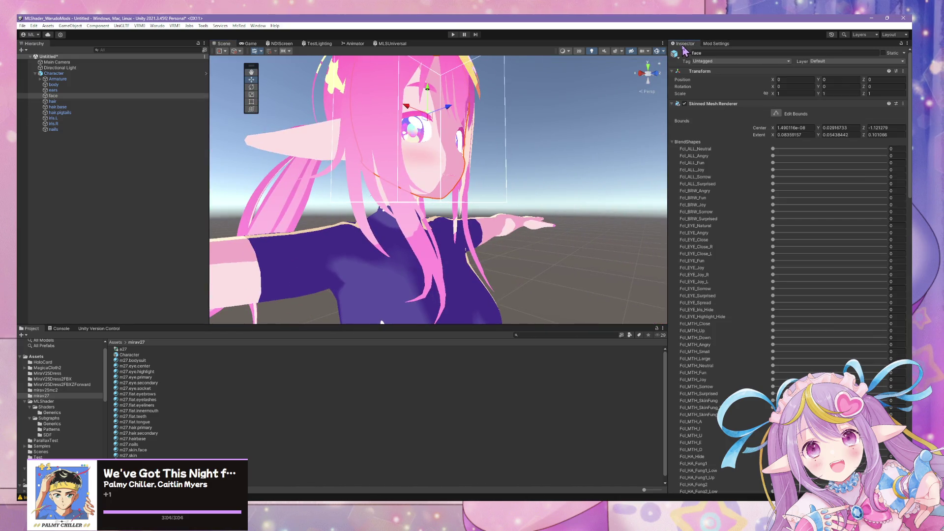
scroll(850, 336, down, 20)
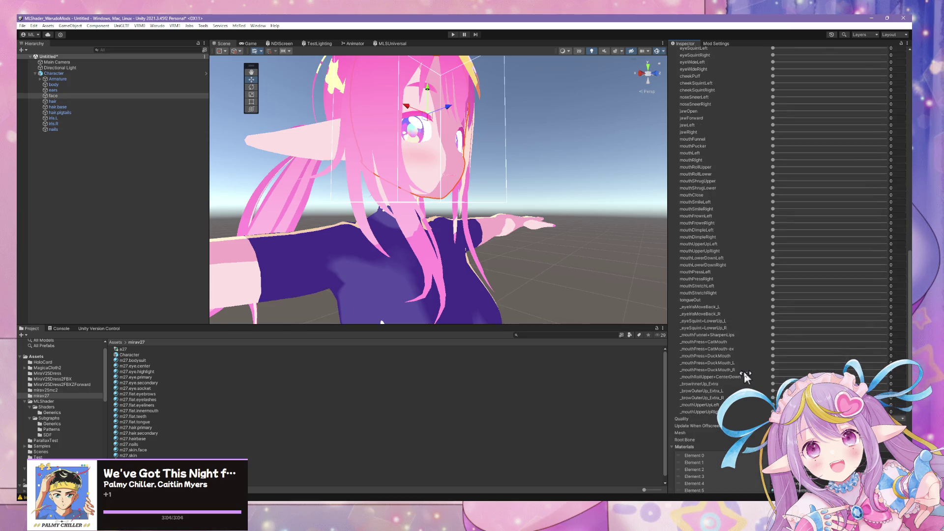
scroll(739, 381, up, 20)
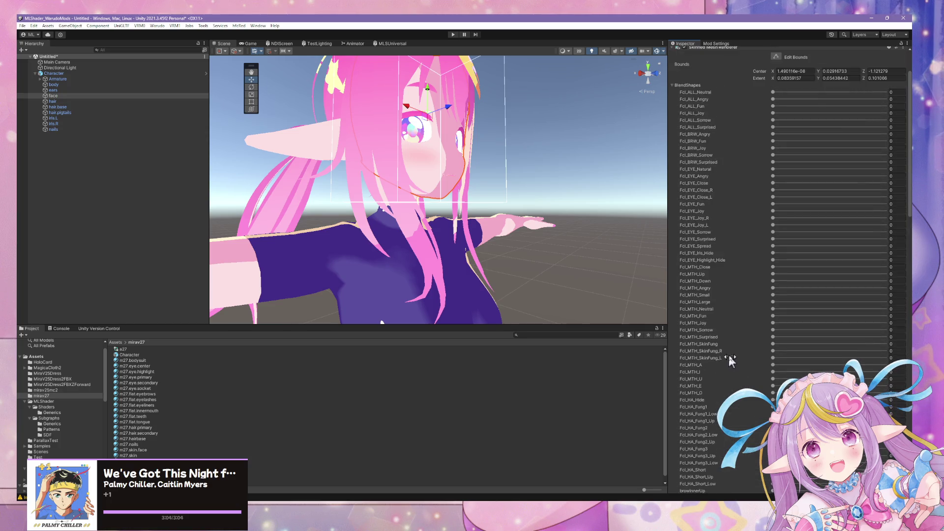
mouse_move(774, 170)
mouse_down()
mouse_move(893, 189)
mouse_move(765, 180)
mouse_move(907, 189)
mouse_move(740, 172)
mouse_move(786, 171)
mouse_move(684, 172)
mouse_up()
mouse_move(492, 162)
alt+mouse_down()
mouse_move(400, 158)
mouse_move(474, 143)
mouse_move(282, 184)
alt+mouse_up()
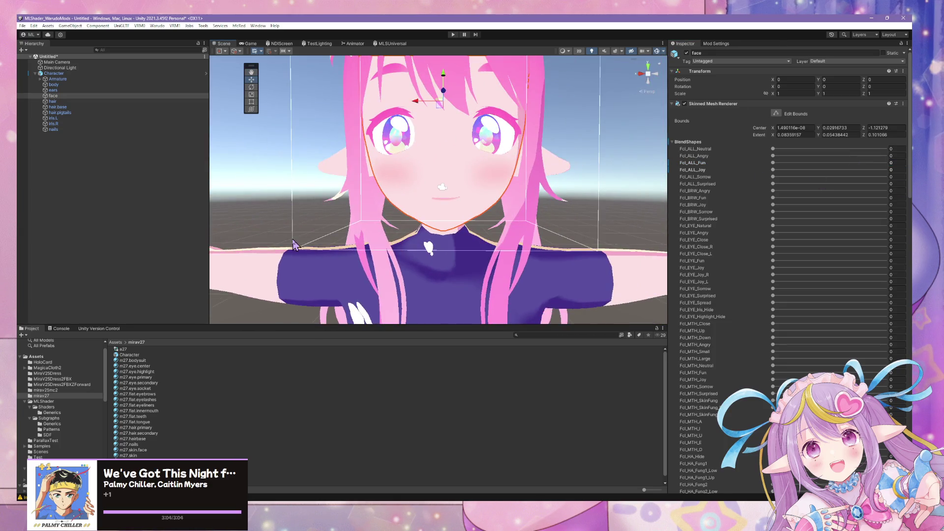
scroll(293, 245, down, 5)
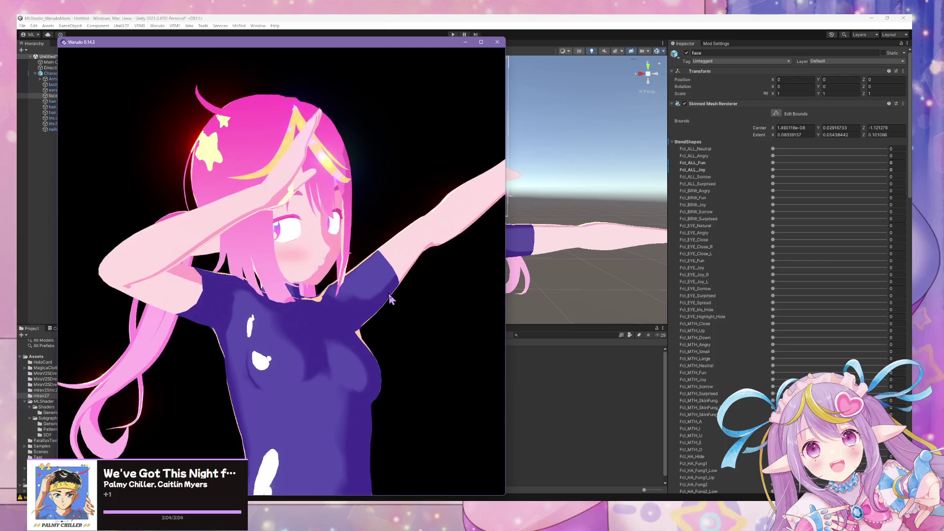
click(578, 20)
Dismiss the Warudo mod options and open the mirav27 model's Model import settings.
click(157, 25)
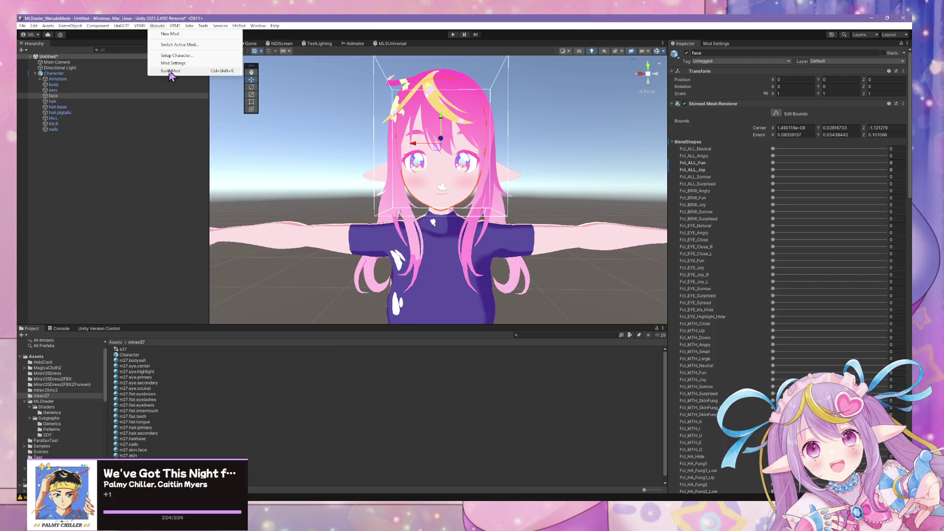
click(480, 190)
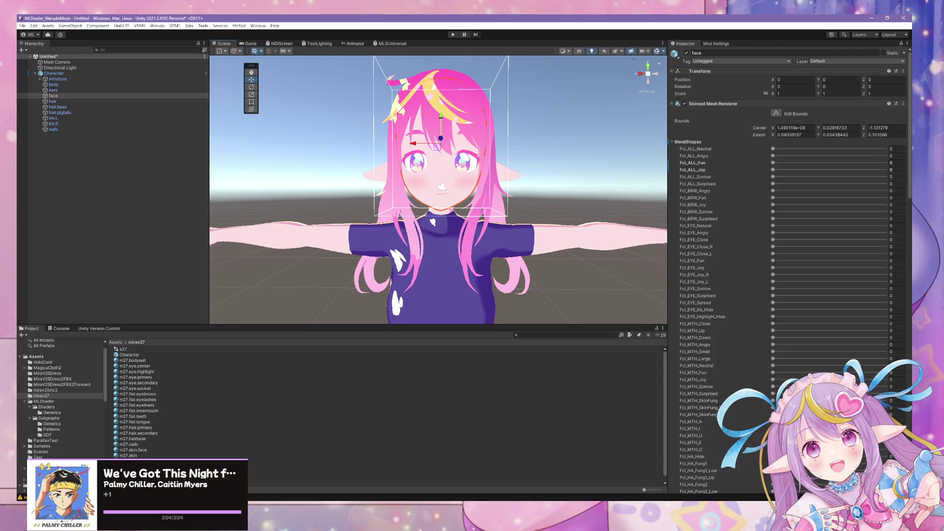
click(209, 455)
key(Down)
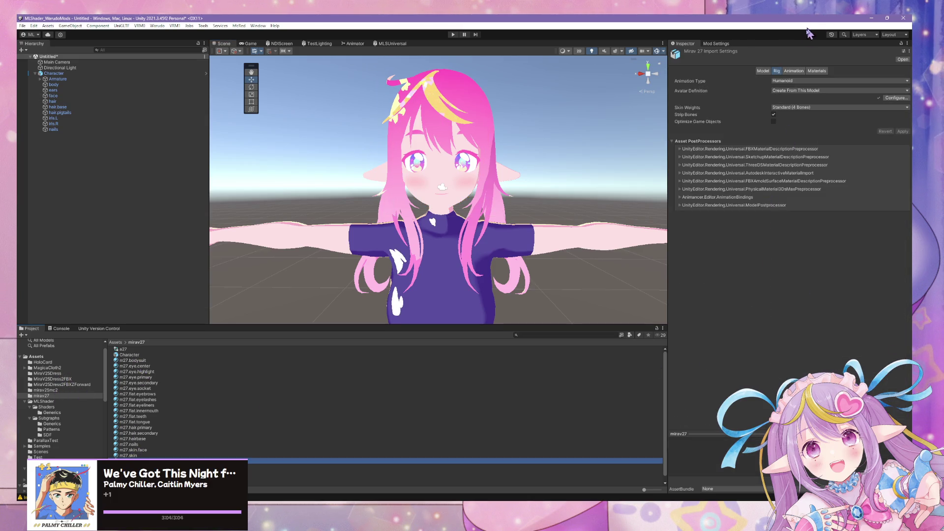
click(768, 71)
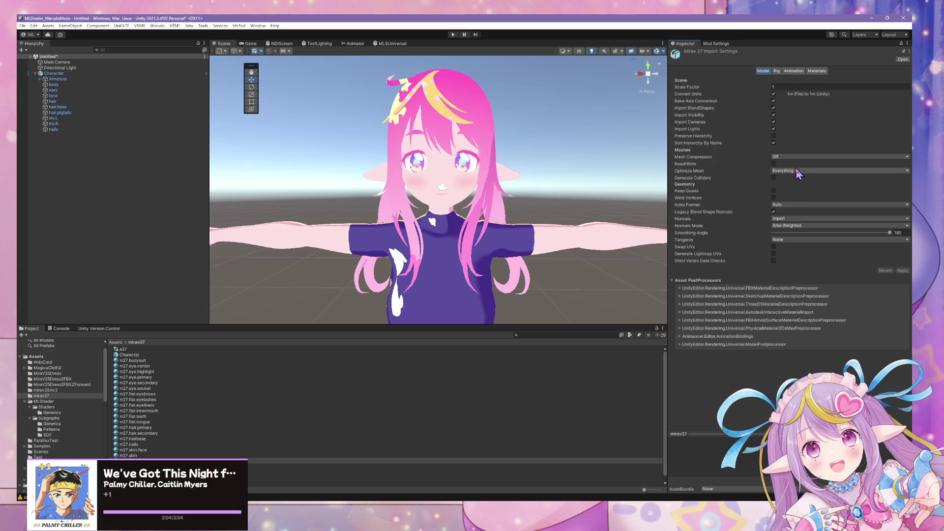
Try Normals set to Calculate, apply the reimport, and inspect the face shading.
click(784, 219)
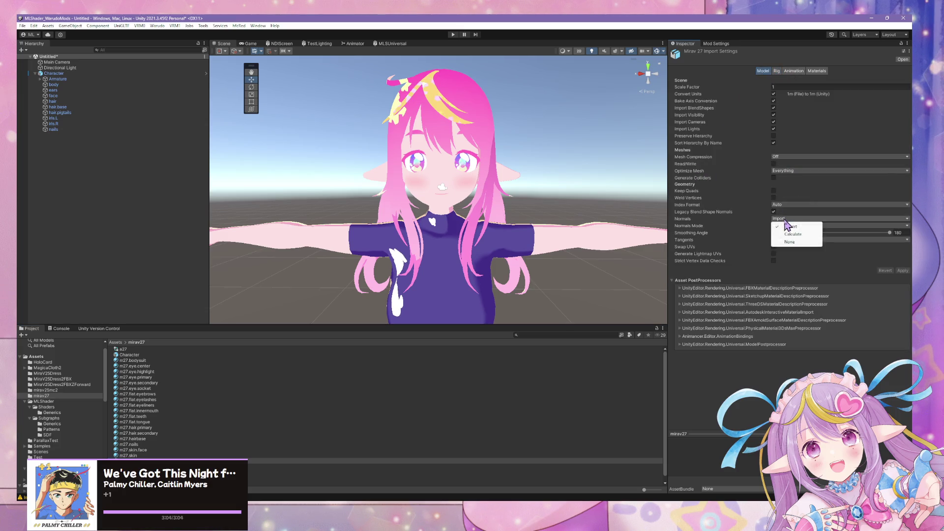
click(787, 225)
click(831, 225)
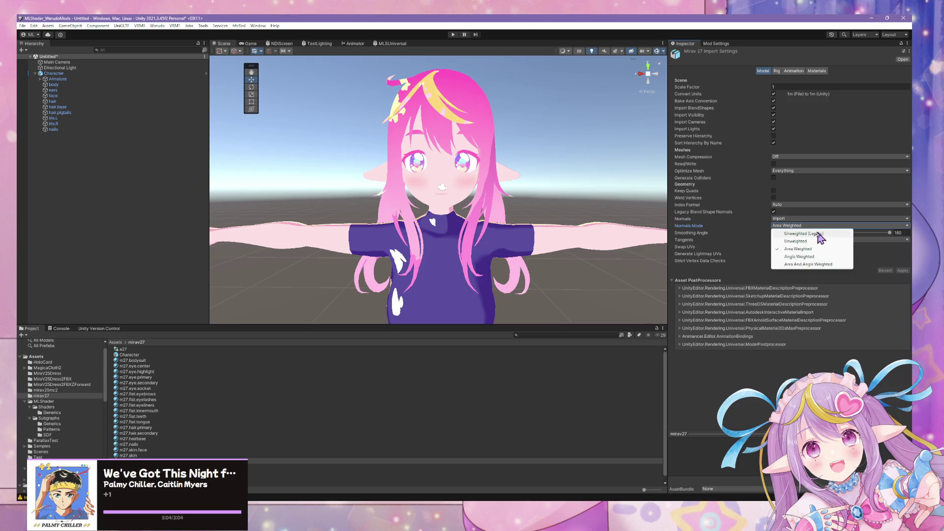
click(741, 226)
click(776, 219)
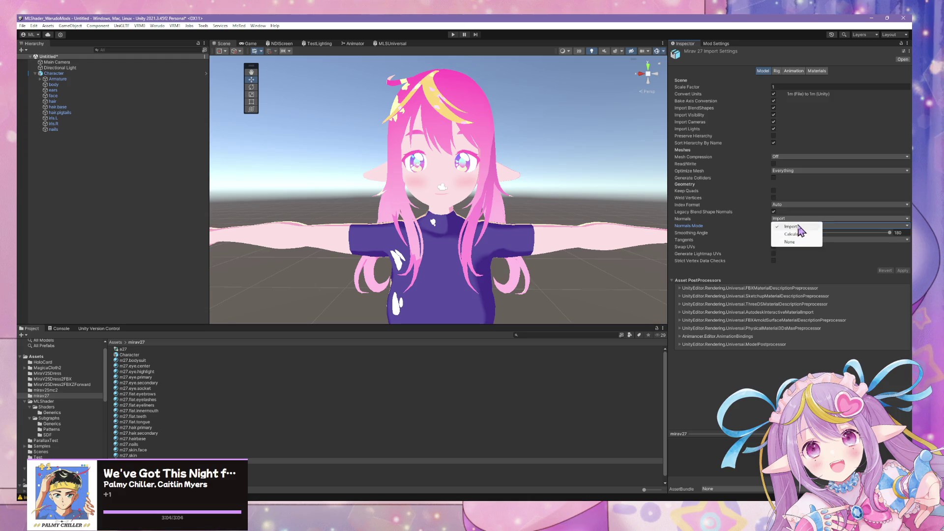
click(790, 236)
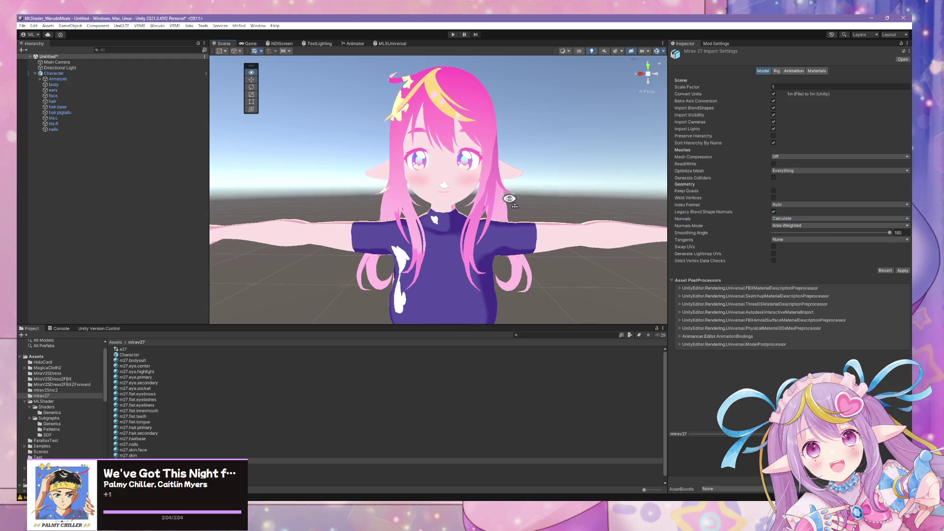
click(902, 271)
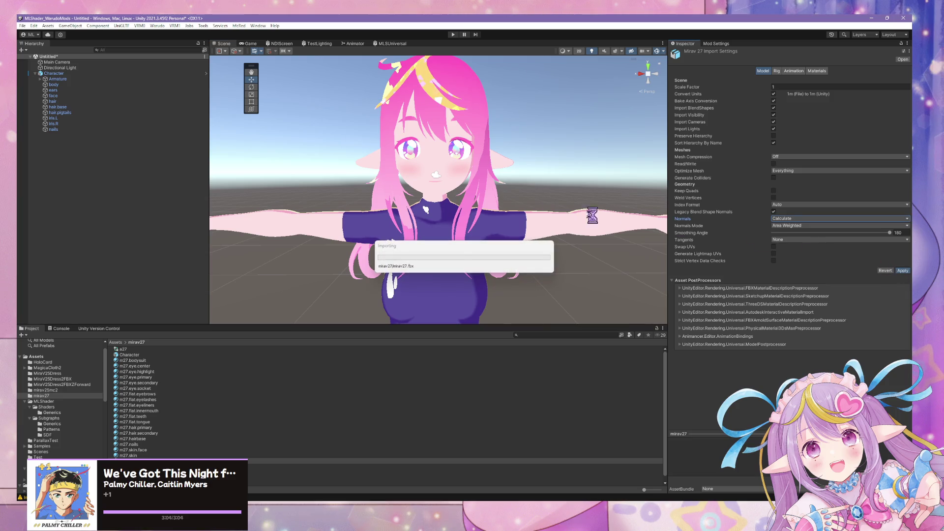
scroll(535, 195, up, 8)
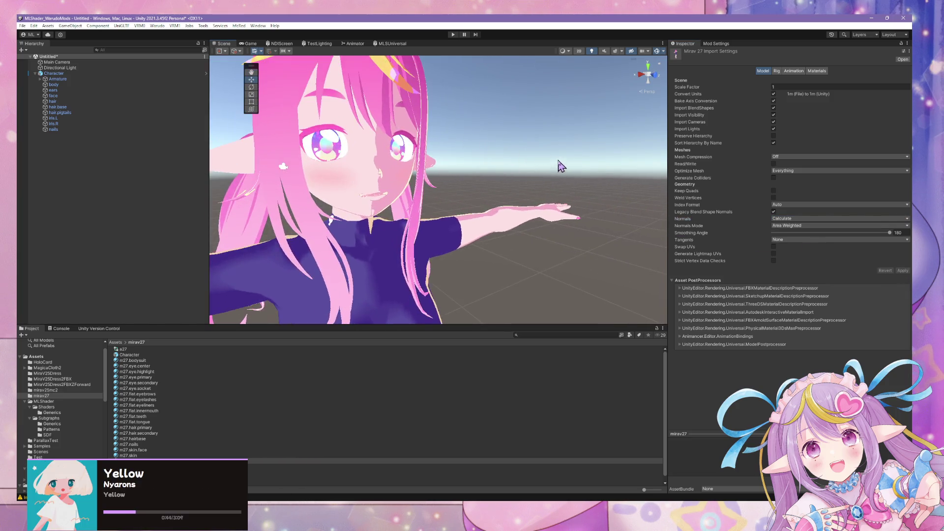
middle_drag(425, 142, 459, 148)
mouse_move(461, 146)
alt+mouse_down()
mouse_move(432, 137)
mouse_move(457, 143)
mouse_move(437, 150)
alt+mouse_up()
Set Normals and Blend Shape Normals to Import, Legacy off, Area And Angle Weighted mode.
click(784, 221)
click(784, 223)
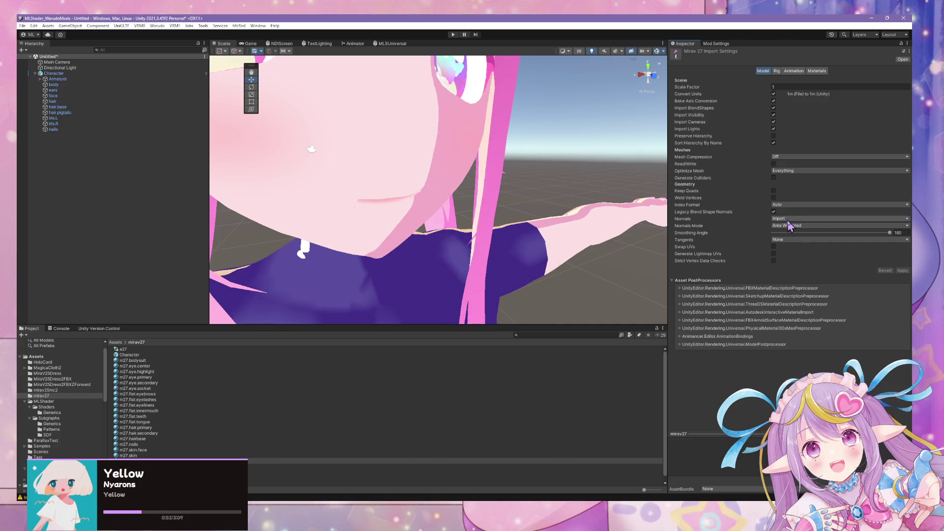
click(773, 212)
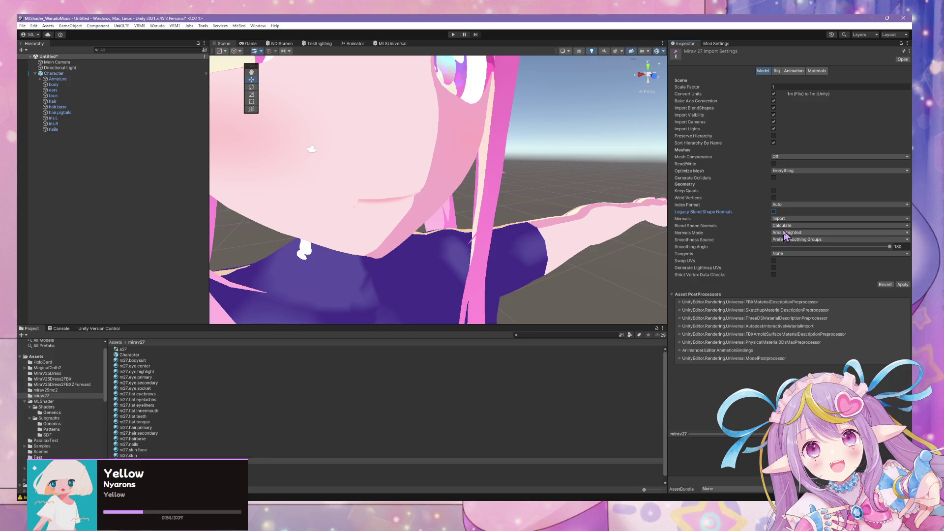
click(786, 226)
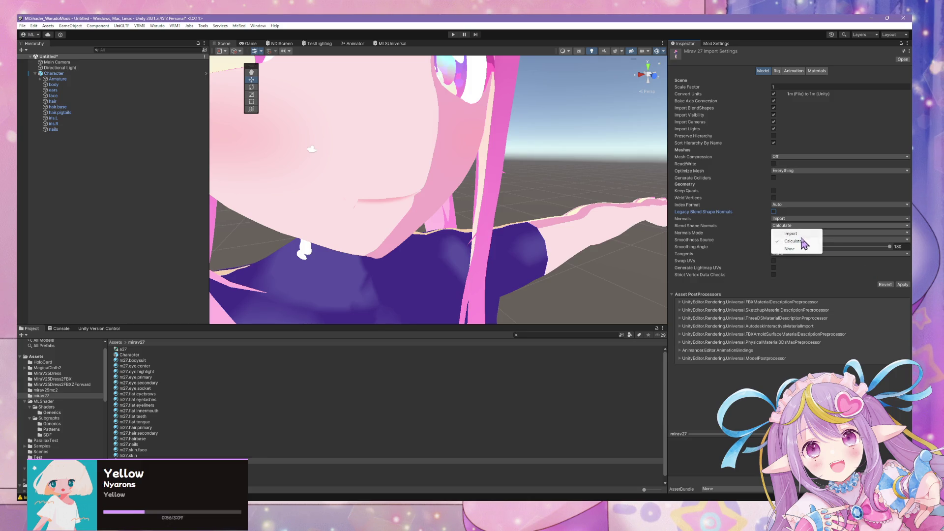
click(793, 233)
click(791, 232)
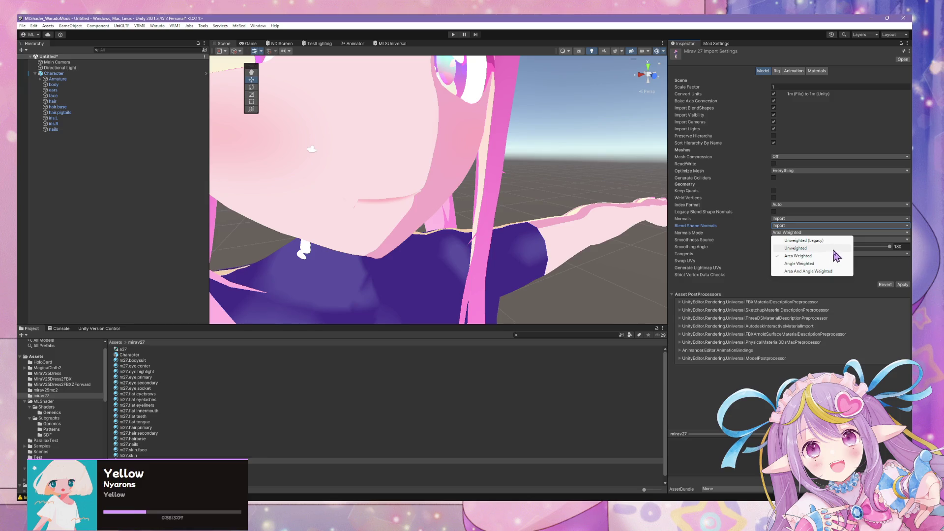
click(828, 271)
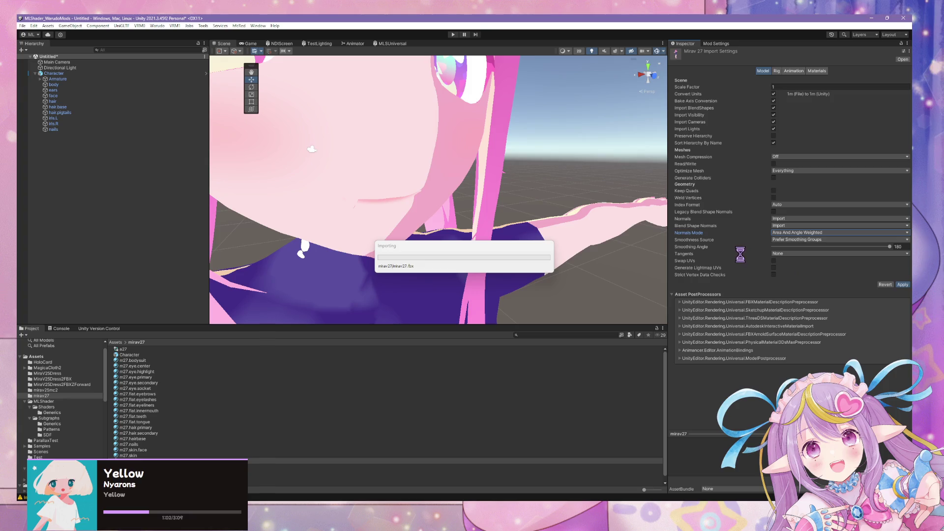
Keep Smoothness Source at Prefer Smoothing Groups and Tangents at None.
click(803, 240)
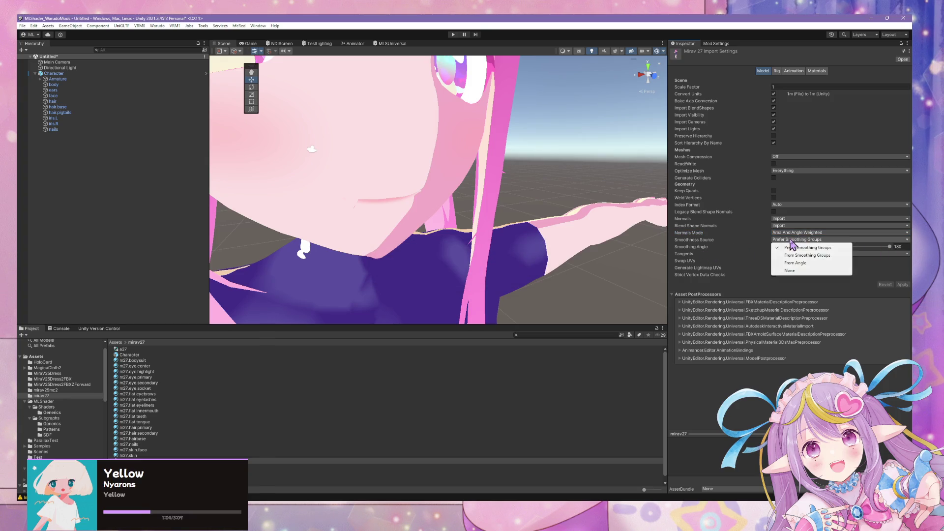
click(700, 256)
click(770, 257)
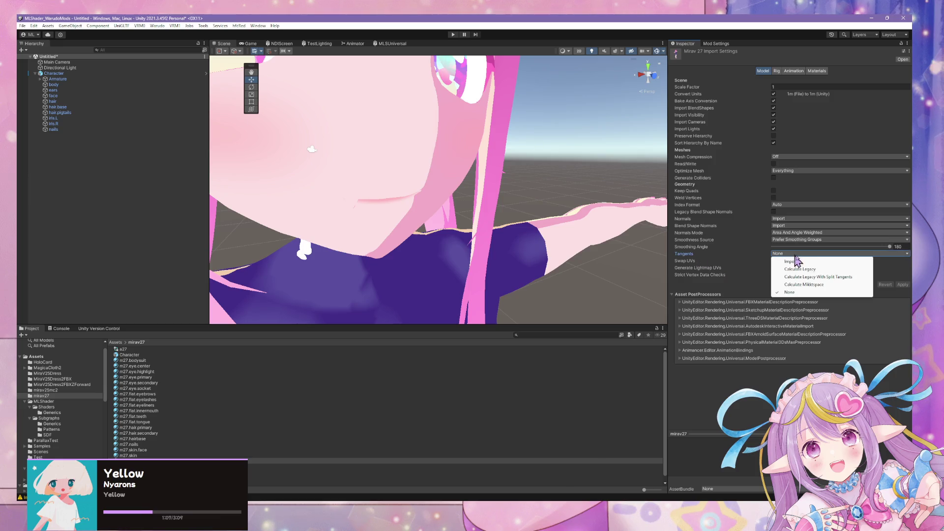
click(708, 248)
mouse_move(575, 236)
right_down()
mouse_move(436, 199)
mouse_move(462, 192)
mouse_move(486, 222)
right_up()
click(419, 204)
Test Fcl_ALL_Joy on the ears mesh, then cycle the selection to the face mesh.
click(418, 203)
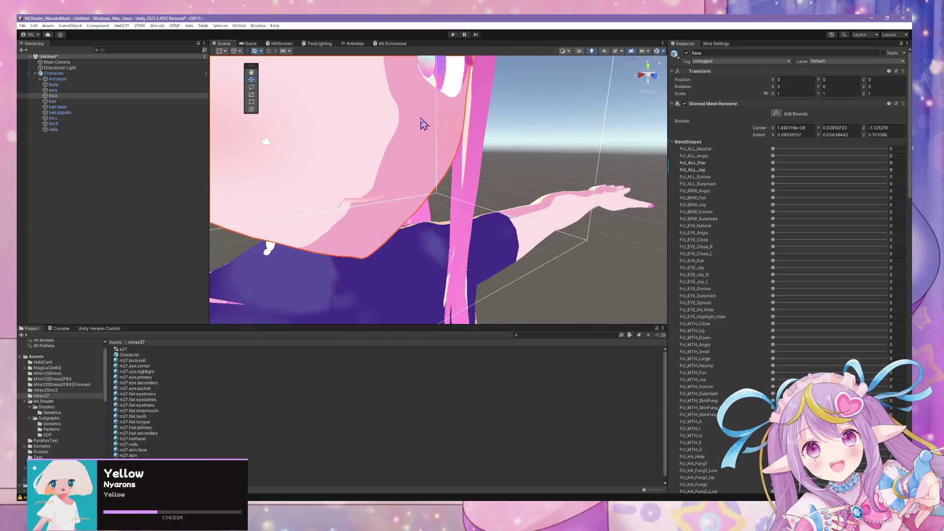
drag(775, 170, 877, 172)
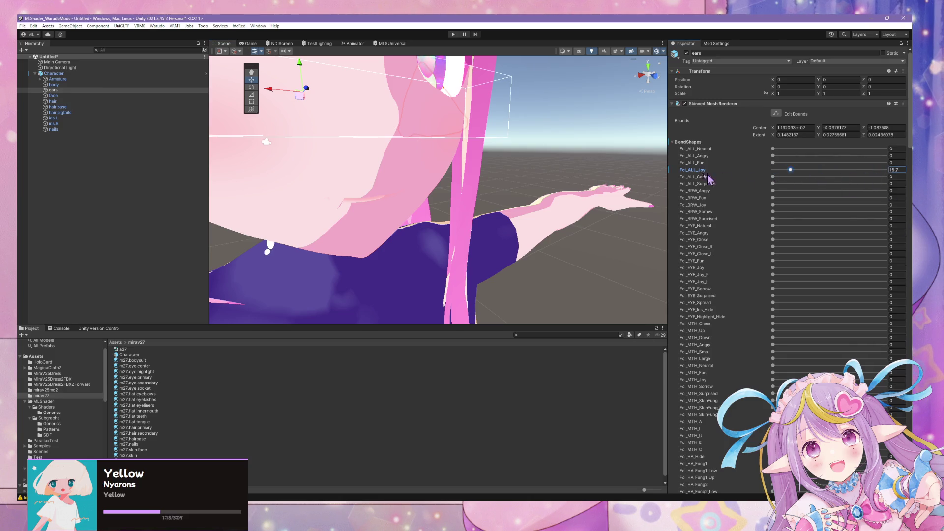
click(354, 179)
click(385, 177)
click(385, 177)
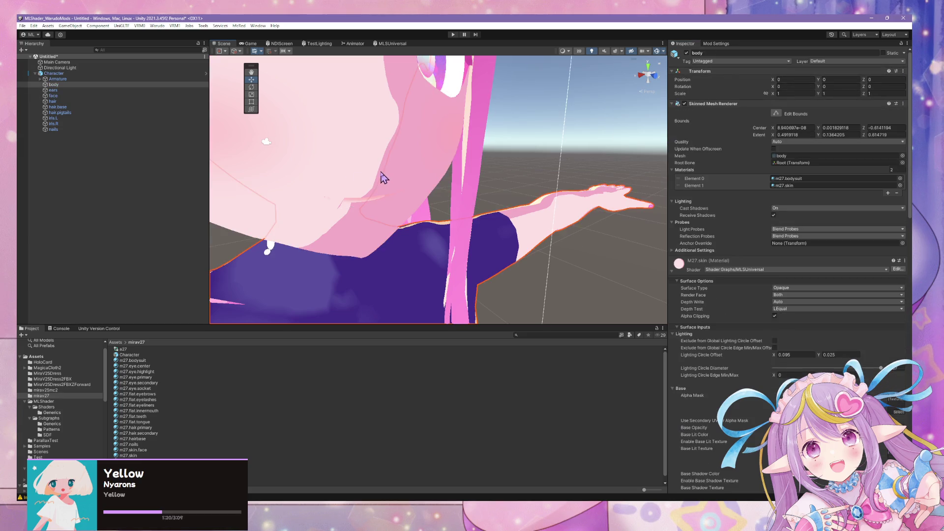
click(386, 177)
click(436, 183)
click(437, 183)
click(437, 183)
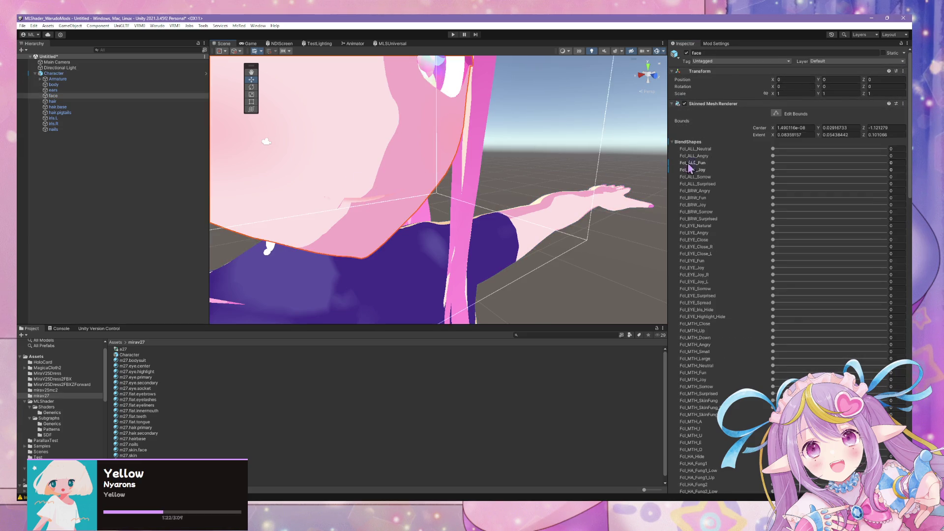
Preview Fcl_ALL_Fun and Fcl_ALL_Joy on the face, leaving Joy at 21.3, and return to Blender.
mouse_move(775, 164)
mouse_down()
mouse_move(845, 168)
mouse_move(800, 172)
mouse_move(885, 164)
mouse_move(872, 177)
mouse_move(889, 161)
mouse_move(788, 166)
mouse_move(687, 155)
mouse_up()
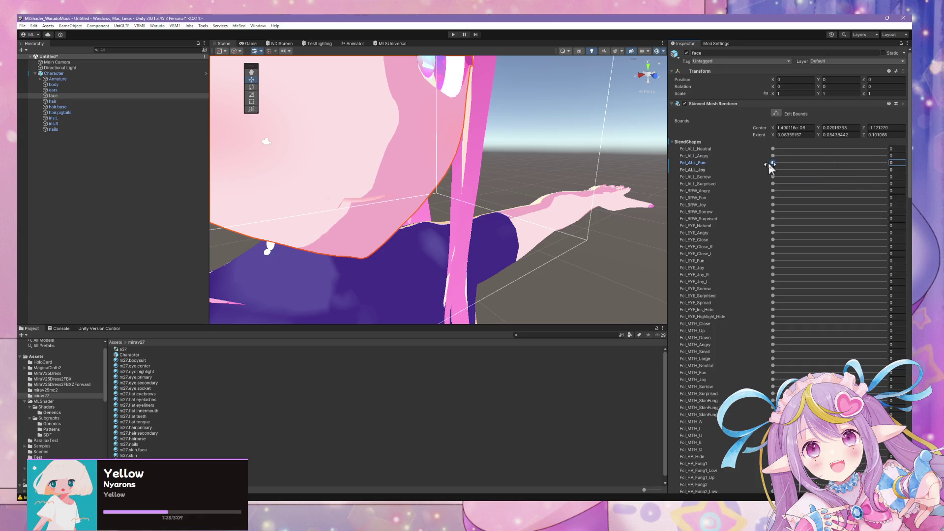
mouse_move(773, 169)
mouse_down()
mouse_move(870, 172)
mouse_move(656, 158)
mouse_move(846, 182)
mouse_move(775, 174)
mouse_move(837, 182)
mouse_move(797, 171)
mouse_up()
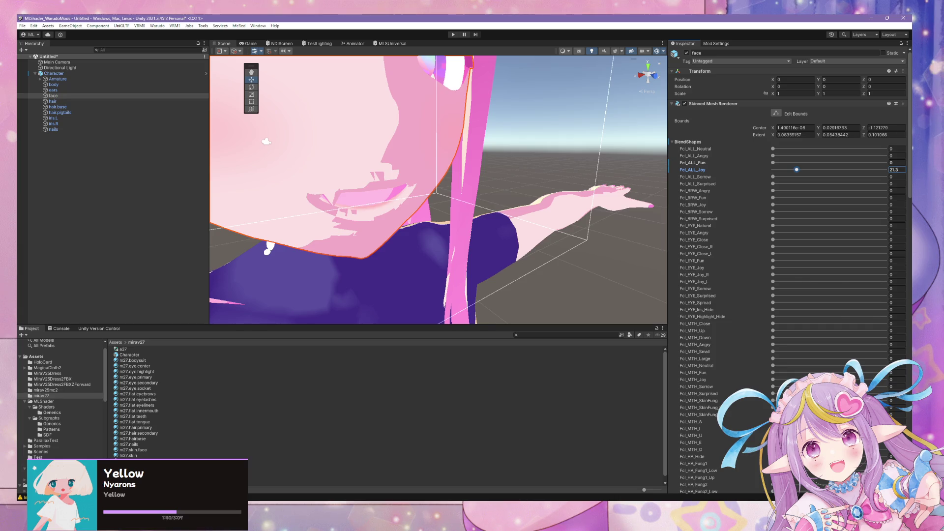
key(alt+Tab)
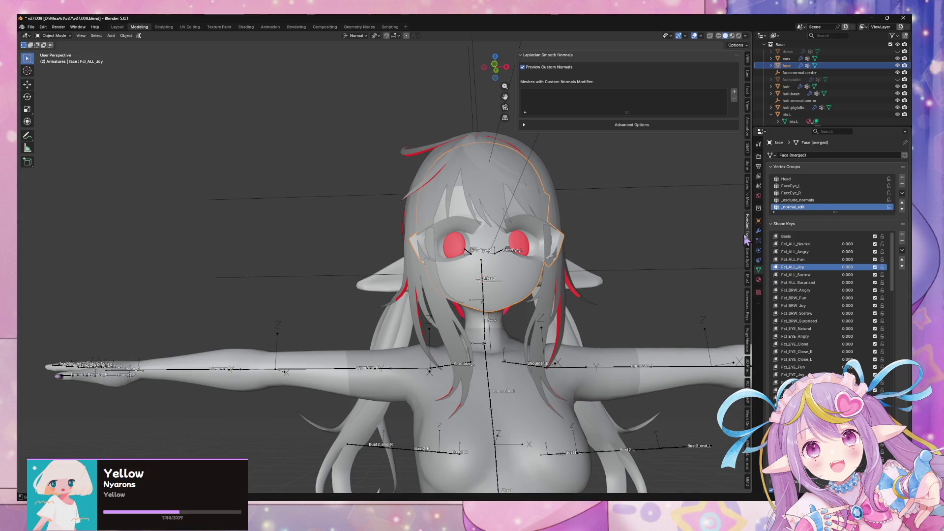
Add the face to Laplacian Smooth Normals, move the modifier above Armature, and set custom normals.
click(758, 232)
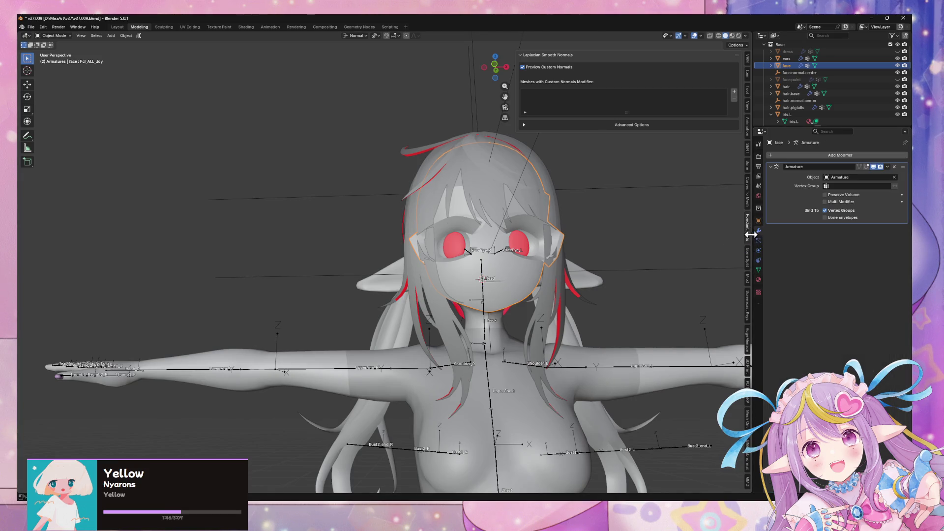
click(751, 235)
click(750, 235)
click(734, 91)
click(718, 125)
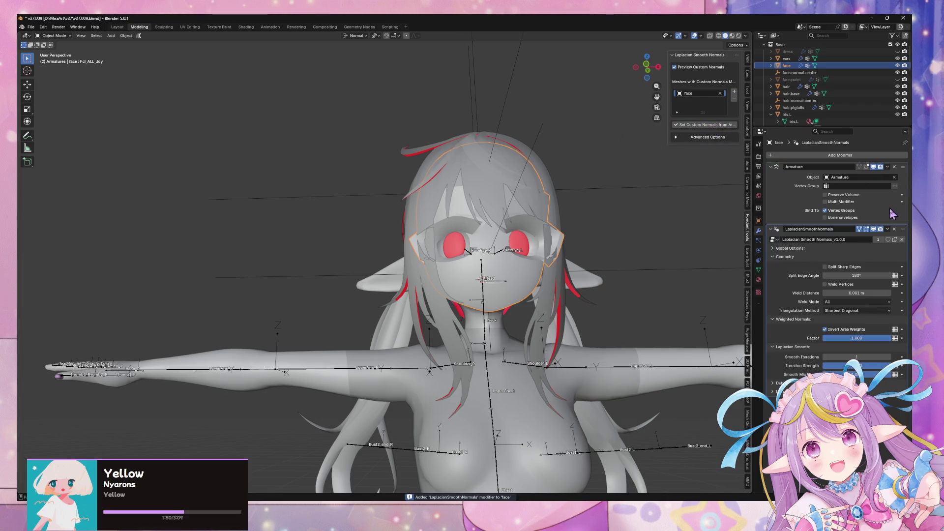
drag(903, 231, 903, 168)
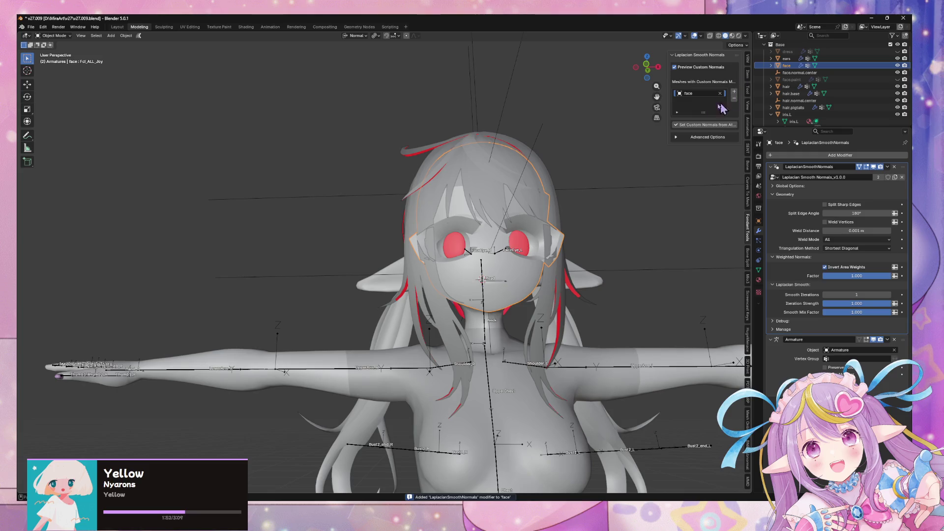
click(700, 126)
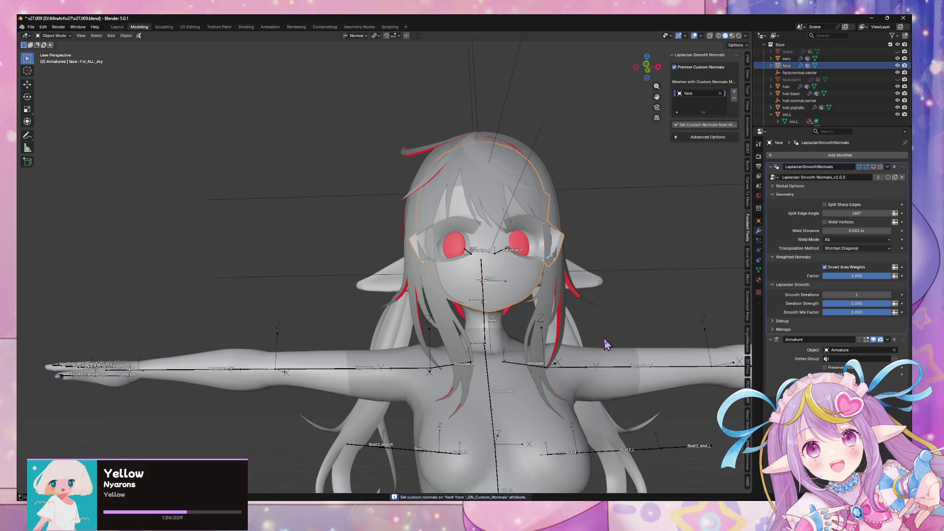
Apply the modifier via Shape Key Specials > Apply Modifier(s) for Mesh with Shape Keys.
click(759, 270)
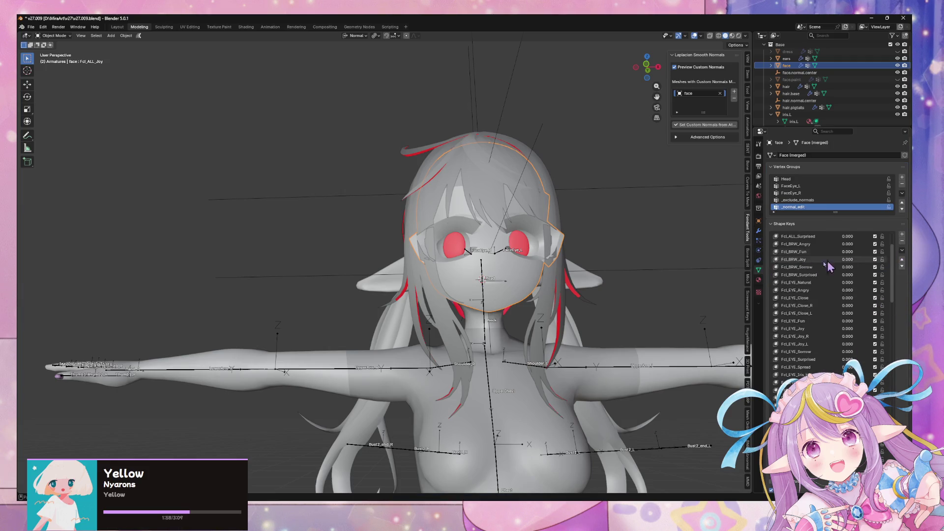
scroll(735, 265, up, 4)
click(901, 251)
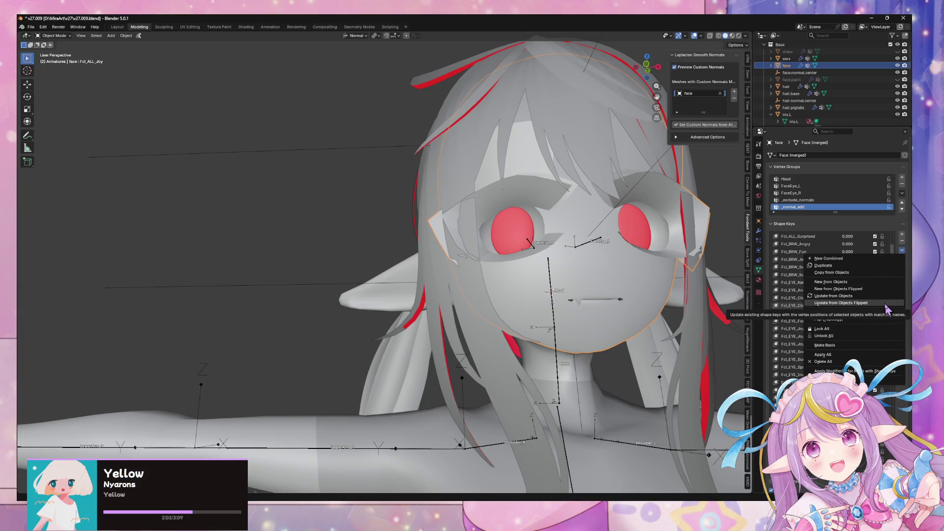
click(831, 370)
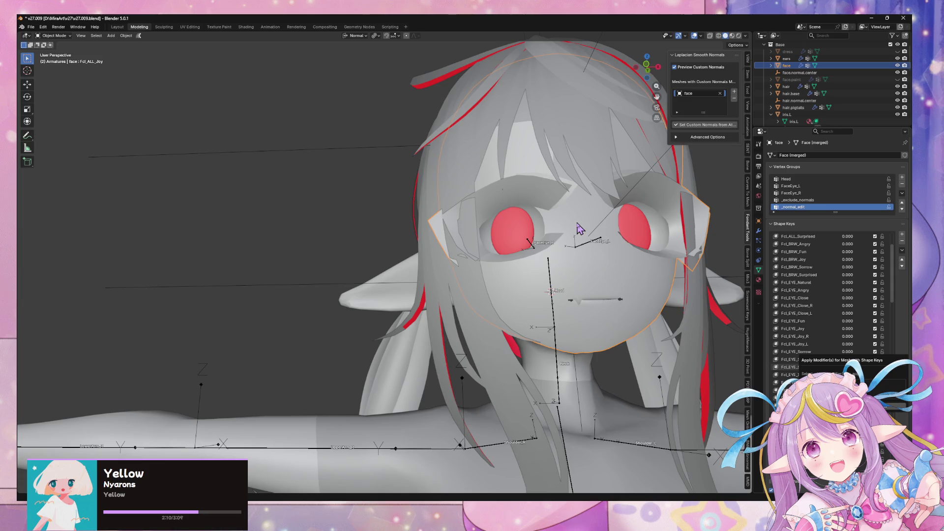
key(Escape)
Orbit around the face and enter Edit Mode to inspect the smoothed mesh.
middle_drag(681, 256, 649, 271)
mouse_move(848, 259)
mouse_down()
mouse_move(875, 259)
mouse_move(848, 259)
mouse_up()
scroll(522, 332, down, 4)
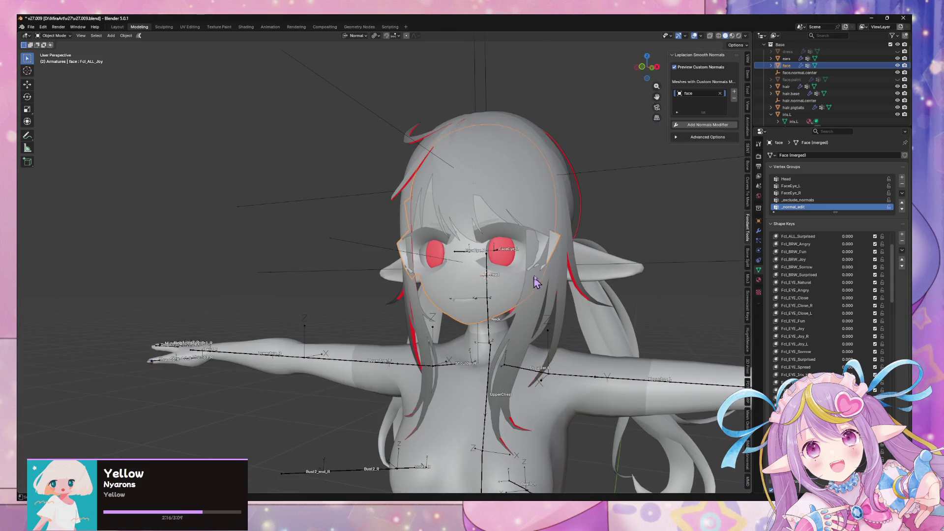
scroll(536, 282, up, 3)
middle_drag(536, 282, 412, 268)
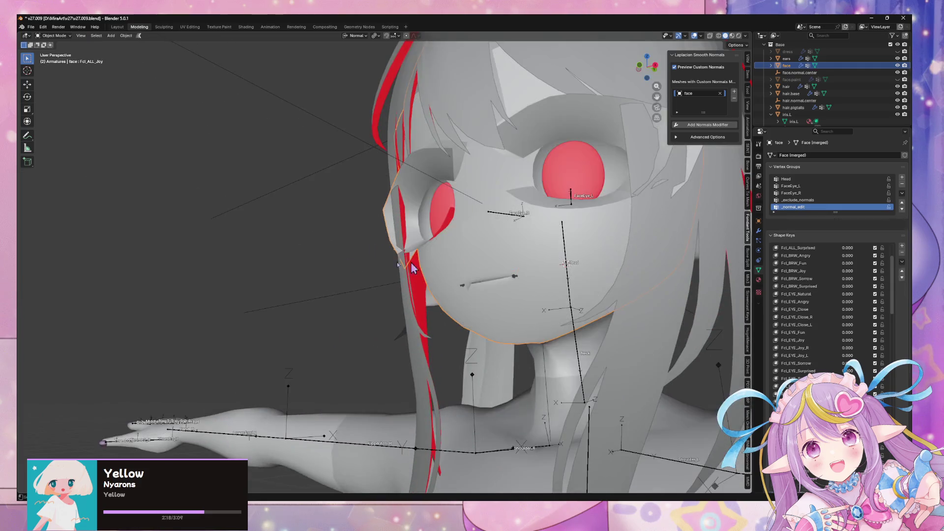
key(Tab)
key(alt+a)
mouse_move(219, 234)
middle_down()
mouse_move(371, 234)
mouse_move(233, 225)
mouse_move(417, 253)
middle_up()
scroll(233, 225, up, 3)
scroll(233, 226, up, 2)
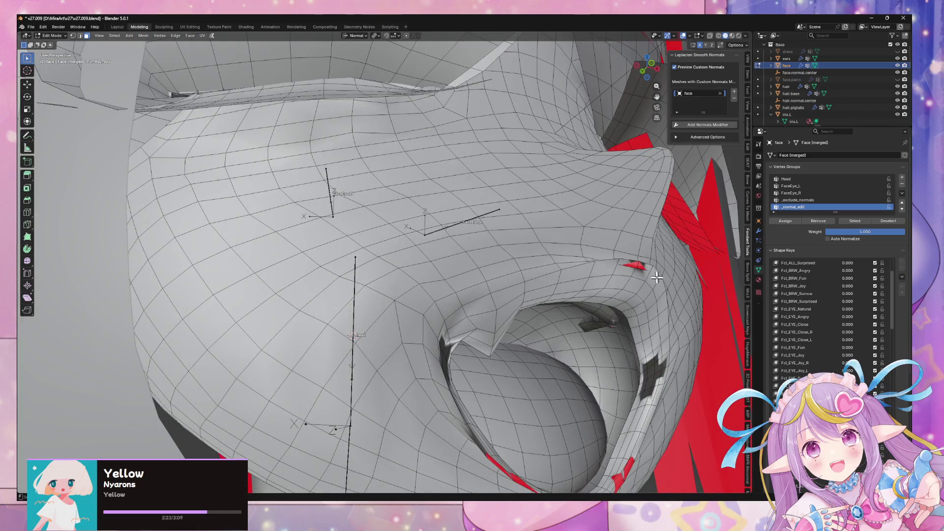
scroll(628, 260, down, 3)
mouse_move(618, 266)
middle_down()
mouse_move(584, 276)
mouse_move(569, 294)
middle_up()
scroll(826, 301, up, 5)
Select the whole face mesh, apply an Alt+N normals operation, and return to Object Mode.
key(a)
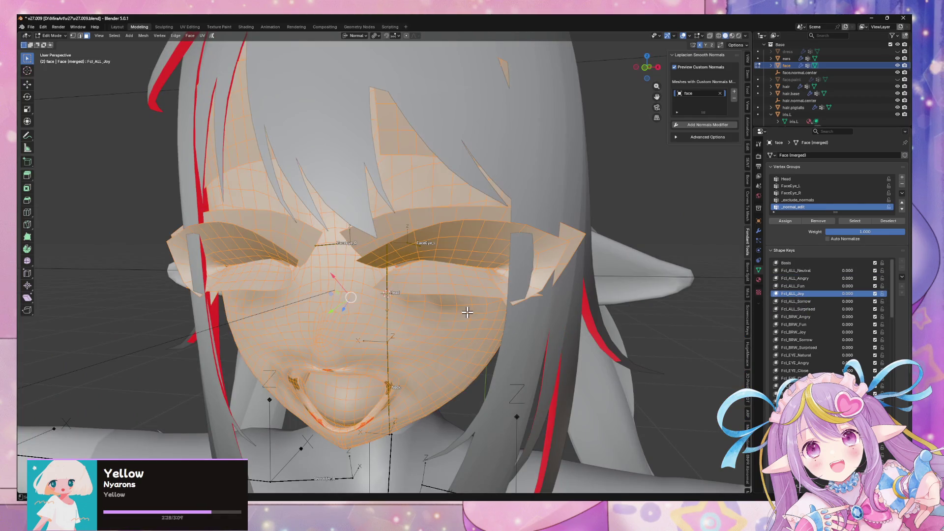
key(alt+n)
click(467, 312)
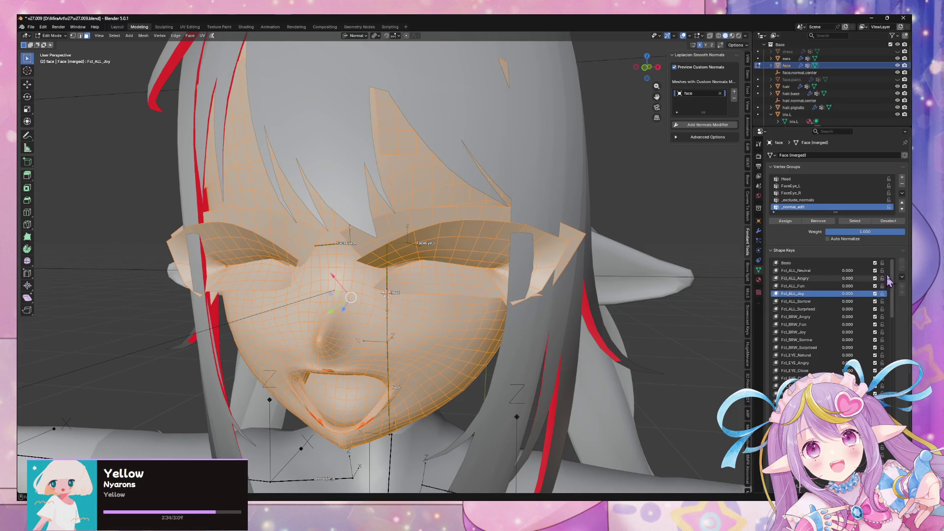
key(Tab)
Preview the Fcl_ALL_Angry and Fcl_ALL_Neutral expressions on the face in Edit Mode.
click(902, 250)
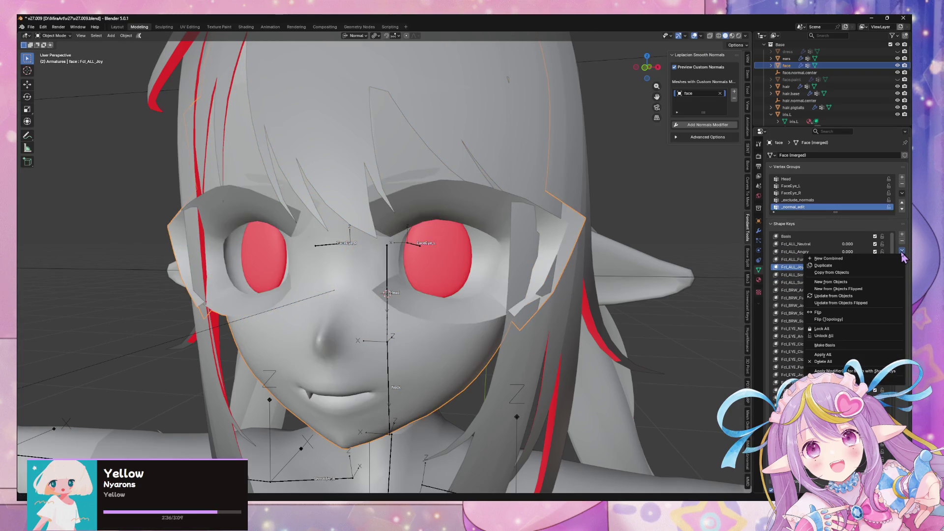
key(Tab)
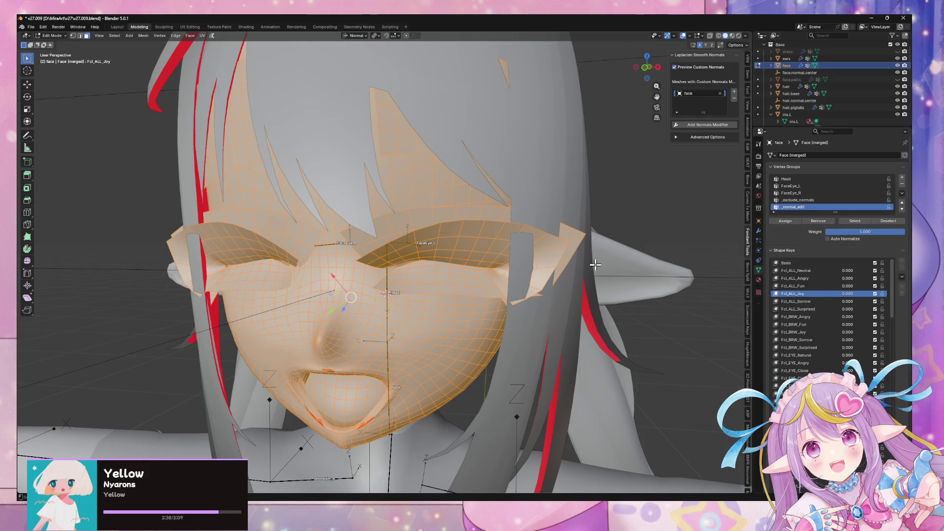
click(789, 279)
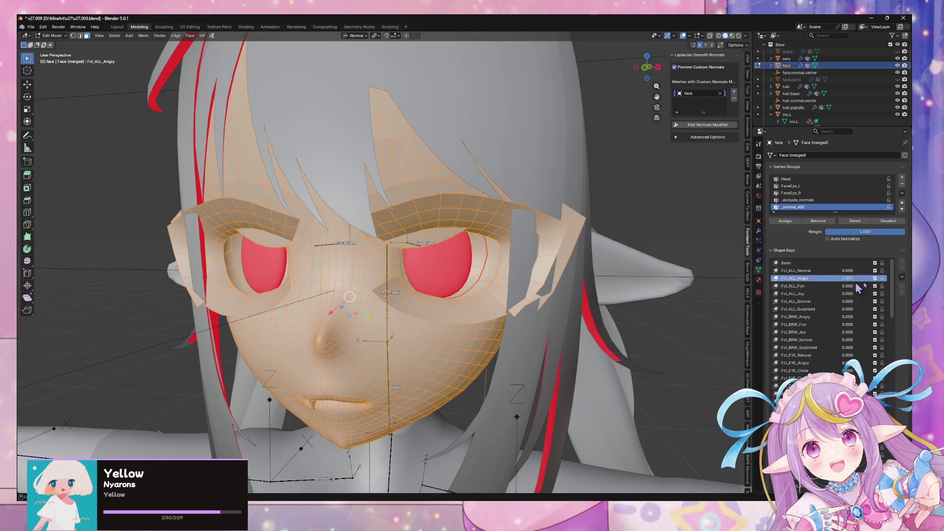
click(813, 271)
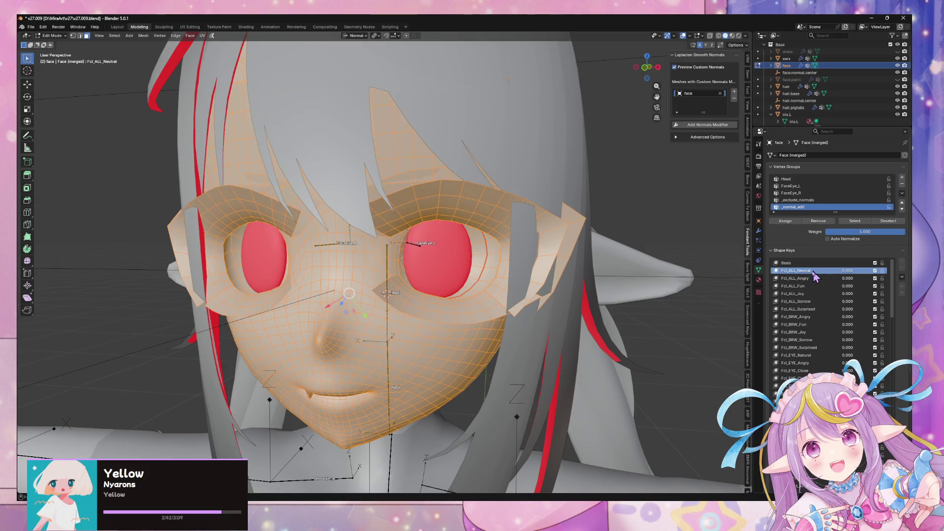
click(902, 277)
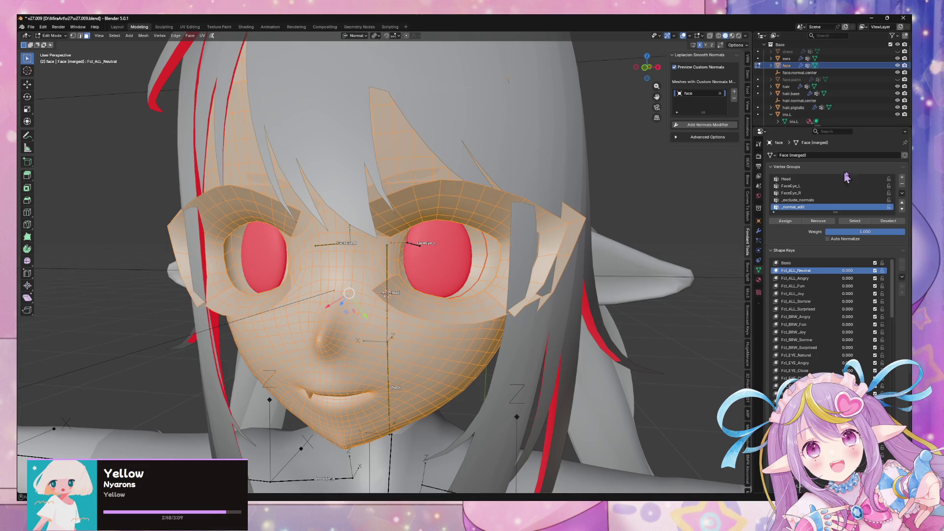
click(902, 277)
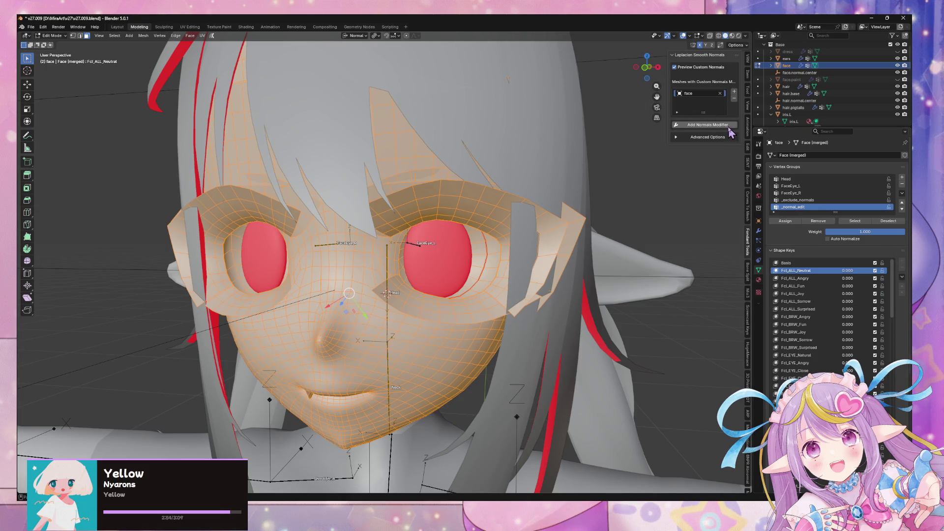
click(759, 231)
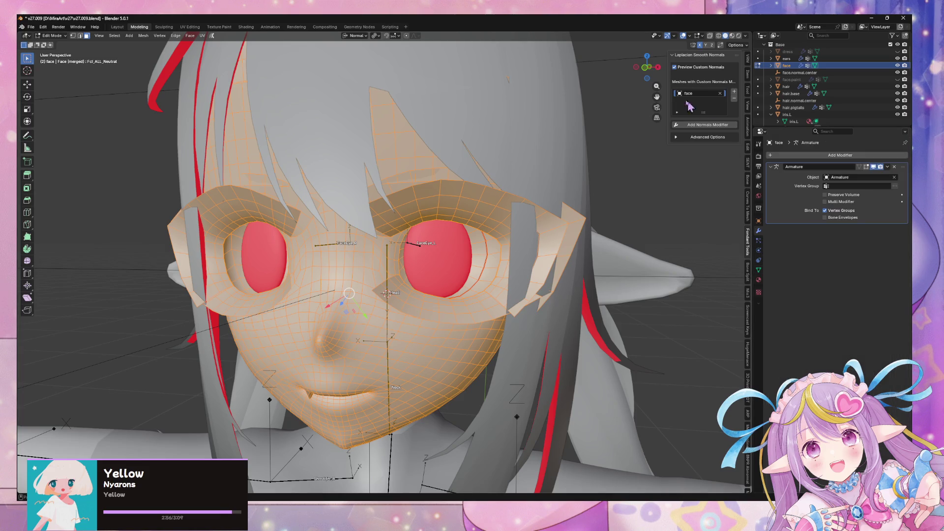
Add the Laplacian smoothing modifier, set custom normals, and drag it above Armature.
click(691, 126)
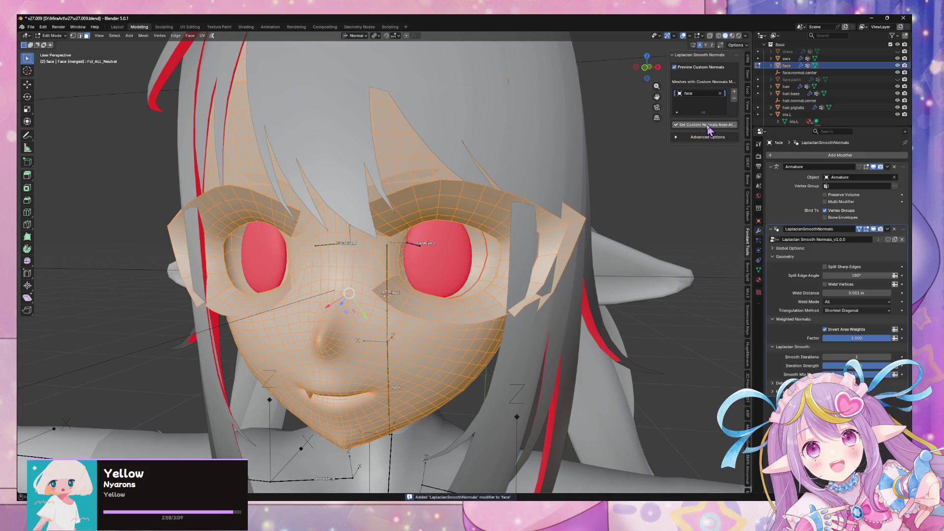
click(713, 125)
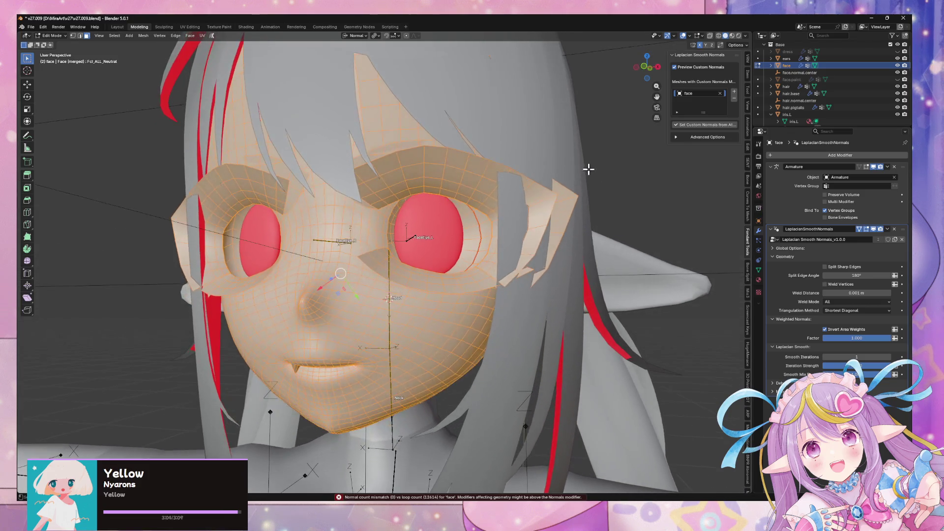
key(Tab)
key(Tab)
drag(903, 228, 903, 166)
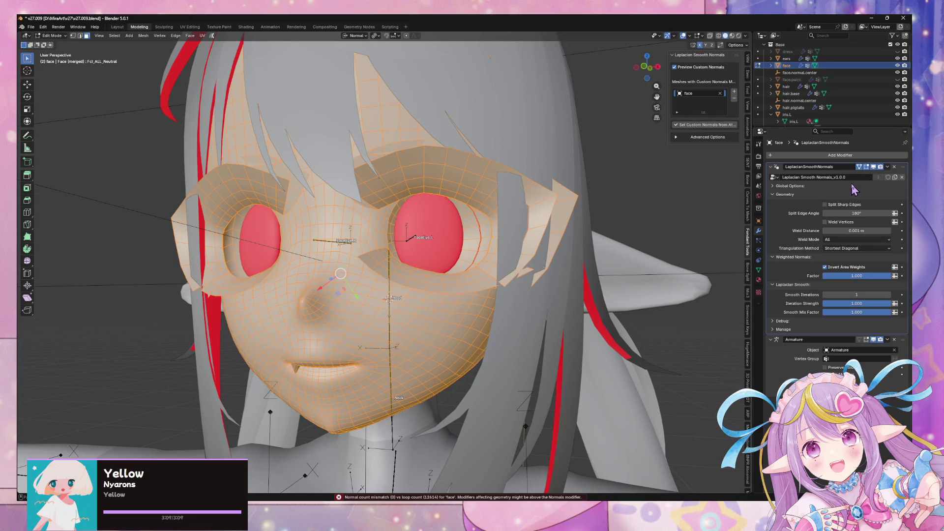
Re-add the face to the custom-normals list and set its custom normals again.
click(724, 95)
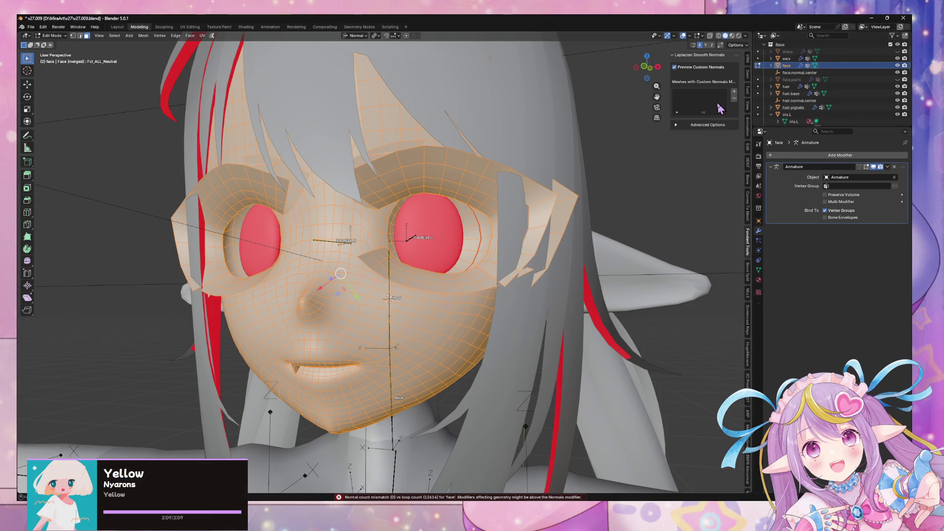
click(734, 92)
click(722, 124)
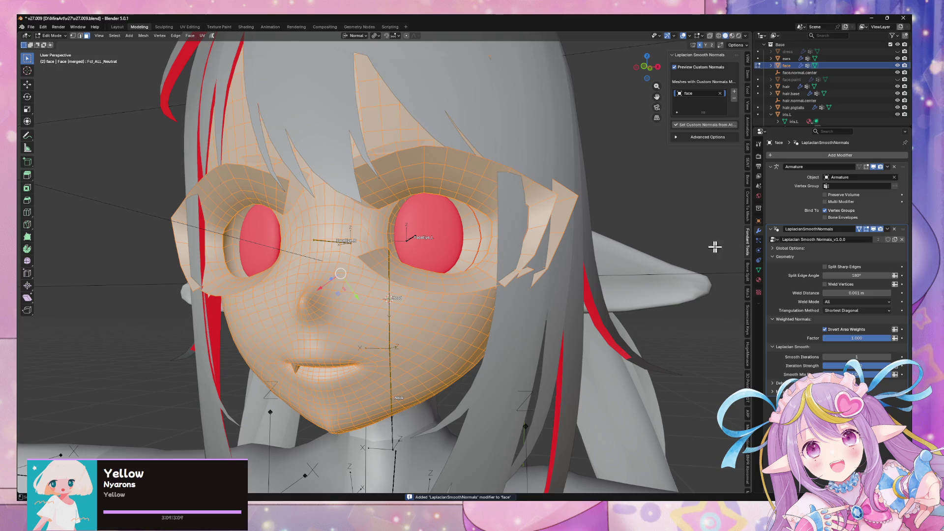
click(708, 126)
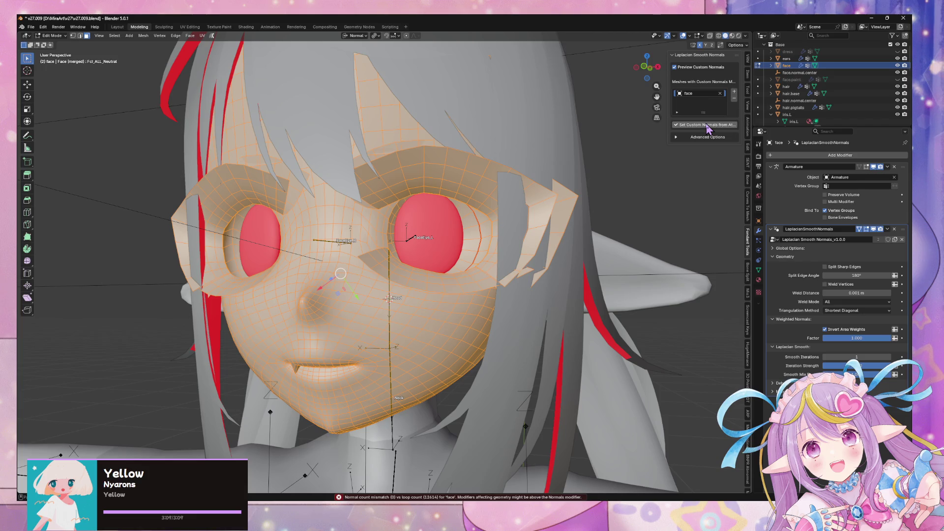
key(Tab)
key(Tab)
right_click(479, 275)
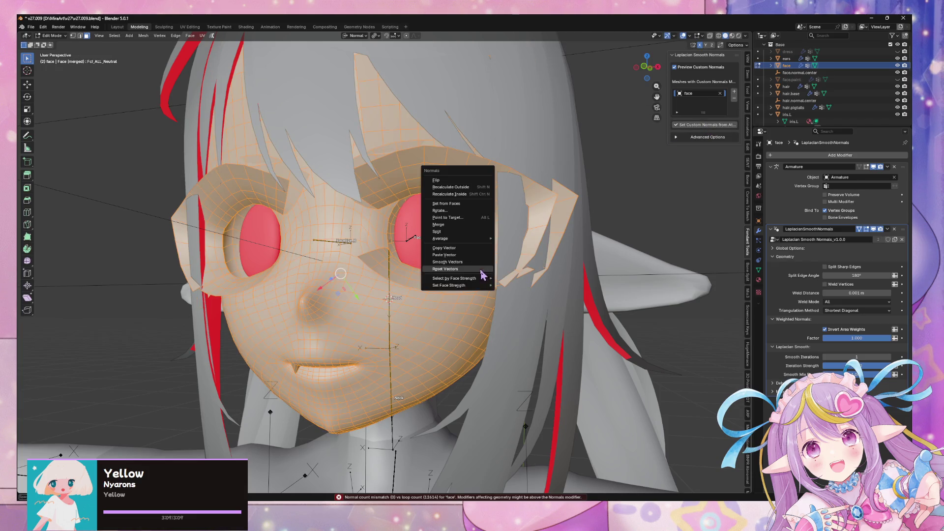
Turn off Manage Subsurf/Solidify in Advanced Options and move LaplacianSmoothNormals above Armature.
click(705, 137)
click(723, 162)
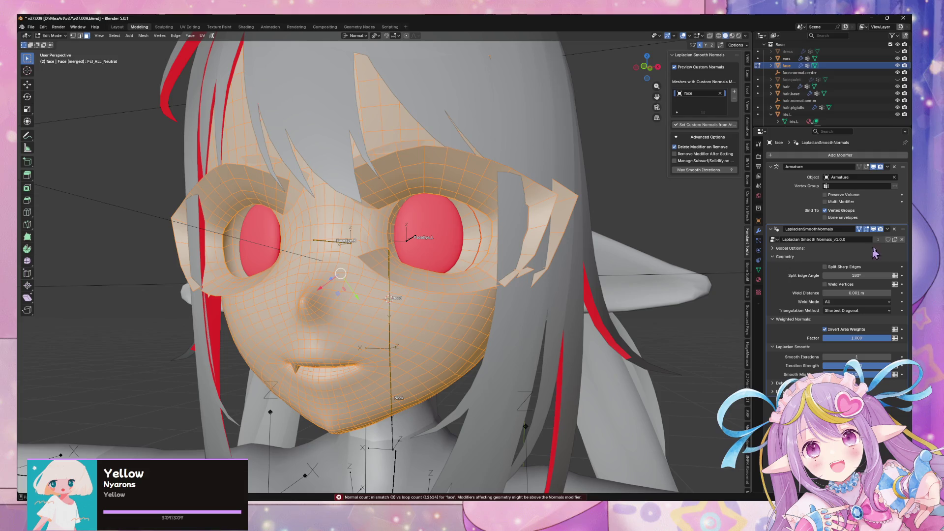
mouse_move(903, 229)
mouse_down()
mouse_move(903, 157)
mouse_move(903, 167)
mouse_up()
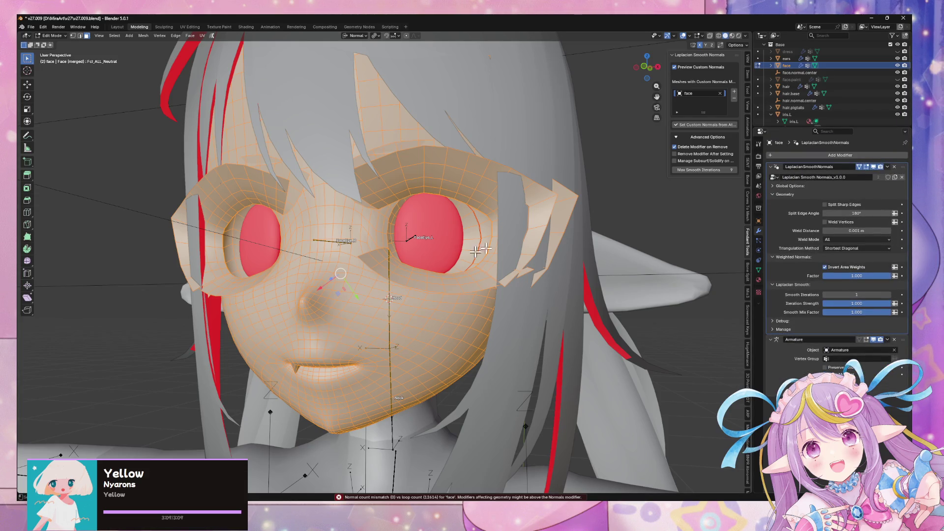
click(759, 272)
click(758, 278)
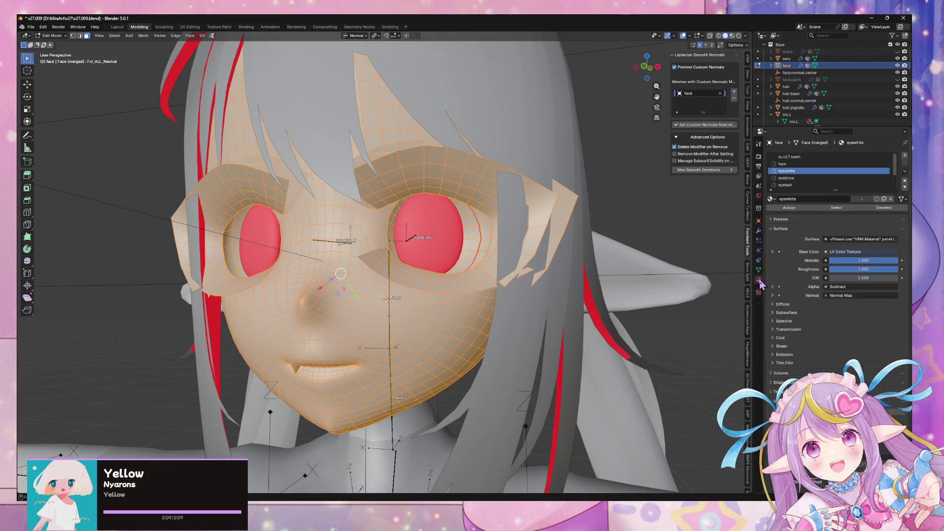
Select the faces using the 'face' material slot and separate them into a new object.
key(alt+a)
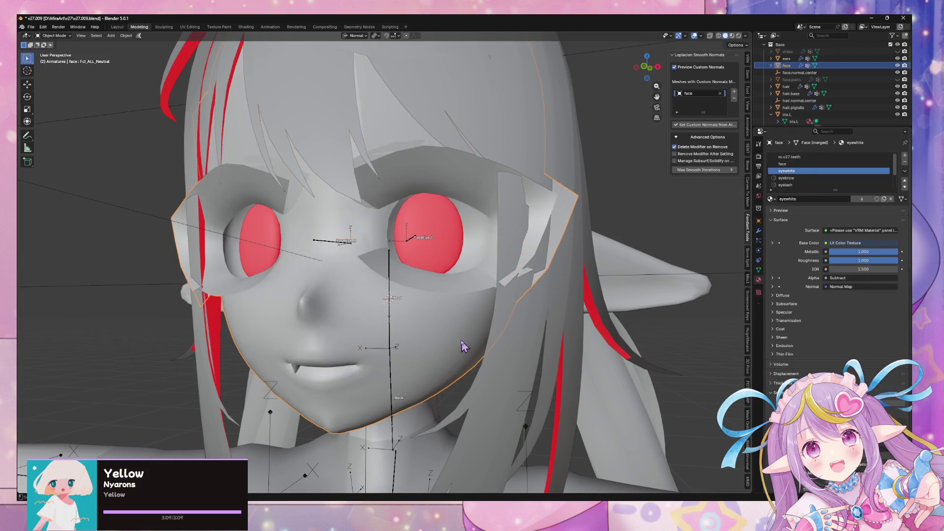
key(a)
key(alt+a)
click(836, 207)
key(alt+a)
click(783, 163)
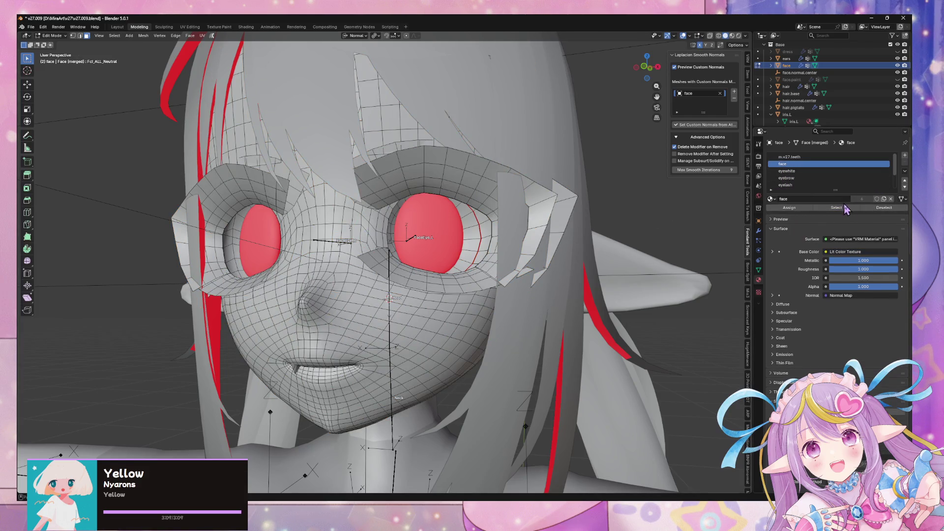
click(844, 207)
key(p)
click(593, 272)
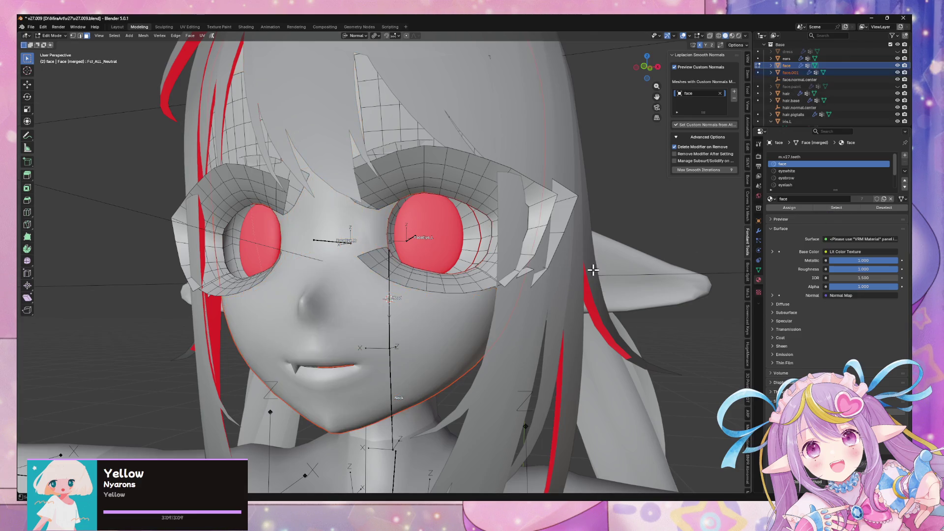
Make face.001 active and remove 'face' from the Meshes with Custom Normals list.
key(Tab)
click(797, 73)
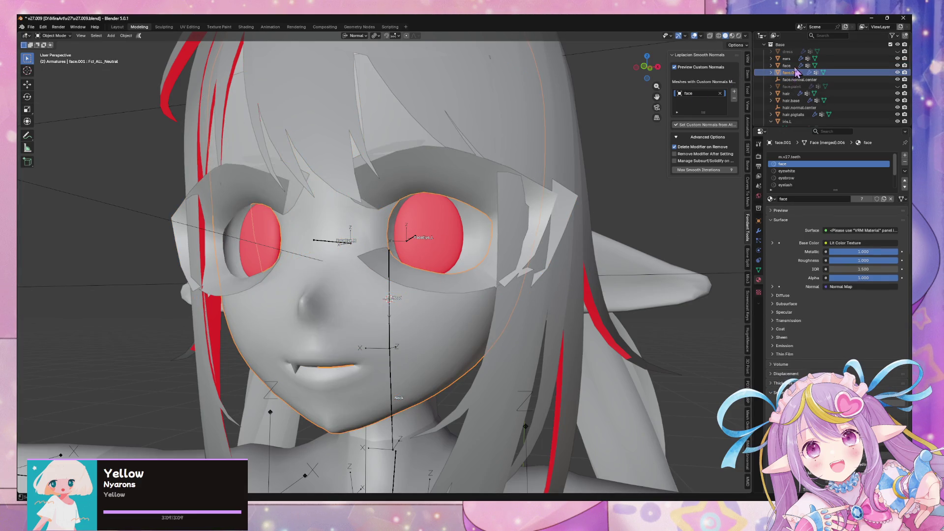
click(720, 93)
click(786, 66)
click(790, 72)
key(Tab)
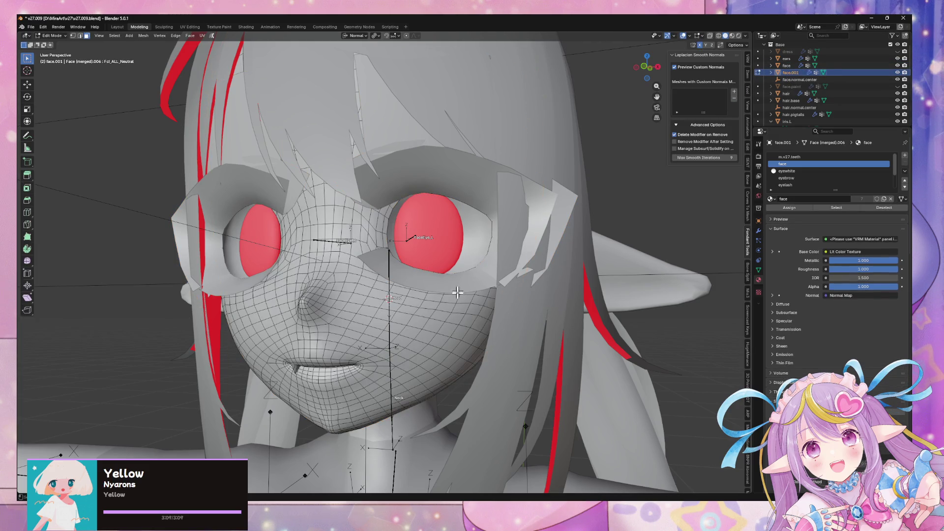
key(Tab)
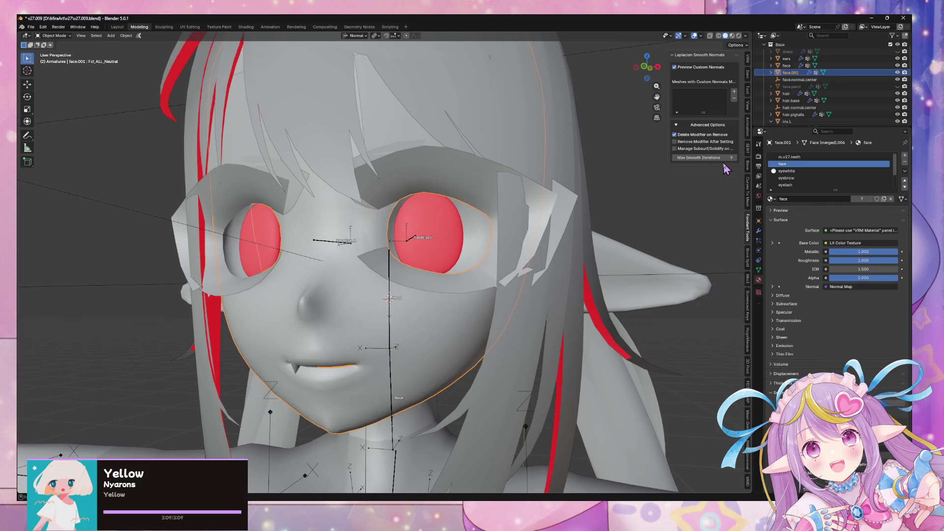
Drag Fcl_ALL_Joy, Fun and Angry values to preview them, resetting Joy and Sorrow to 0.
click(759, 270)
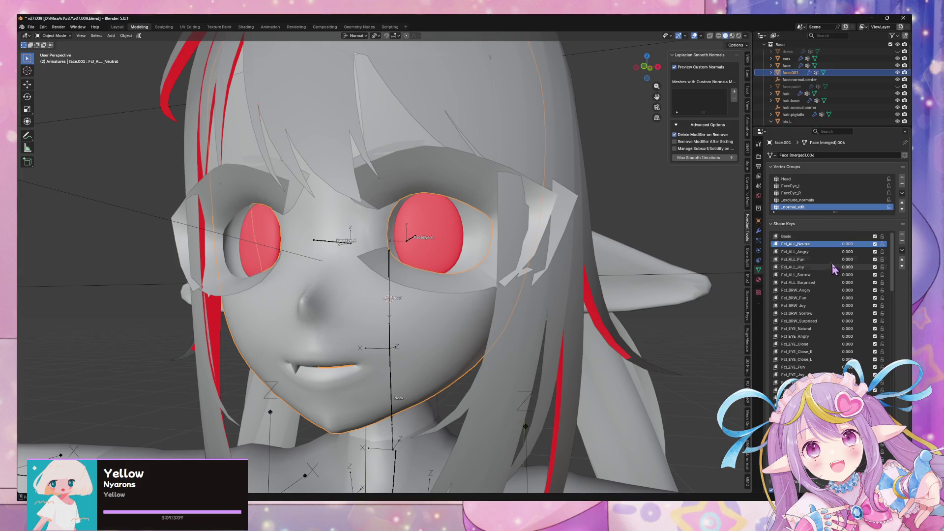
mouse_move(847, 259)
mouse_down()
mouse_move(856, 259)
mouse_move(836, 259)
mouse_move(880, 267)
mouse_move(862, 274)
mouse_move(895, 275)
mouse_up()
key(BackSpace)
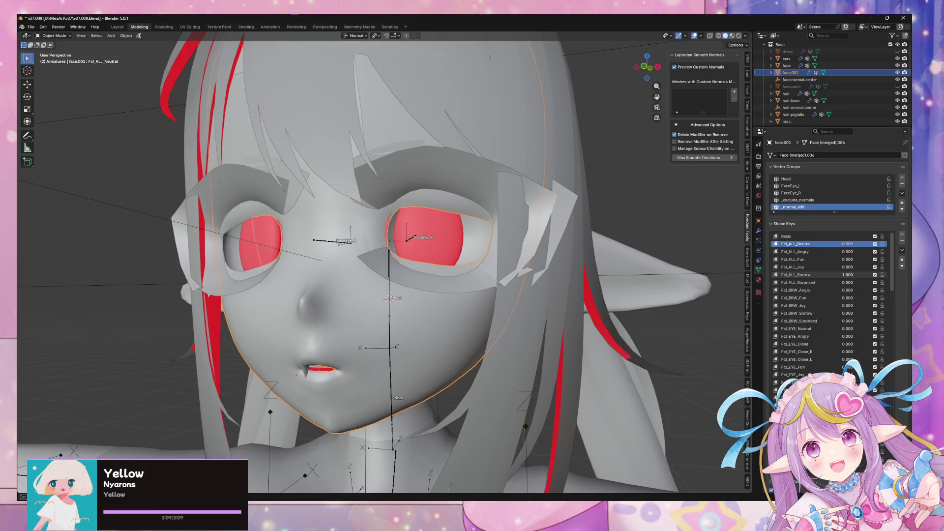
key(Escape)
mouse_move(848, 259)
mouse_down()
mouse_move(865, 259)
mouse_move(845, 260)
mouse_move(868, 244)
mouse_up()
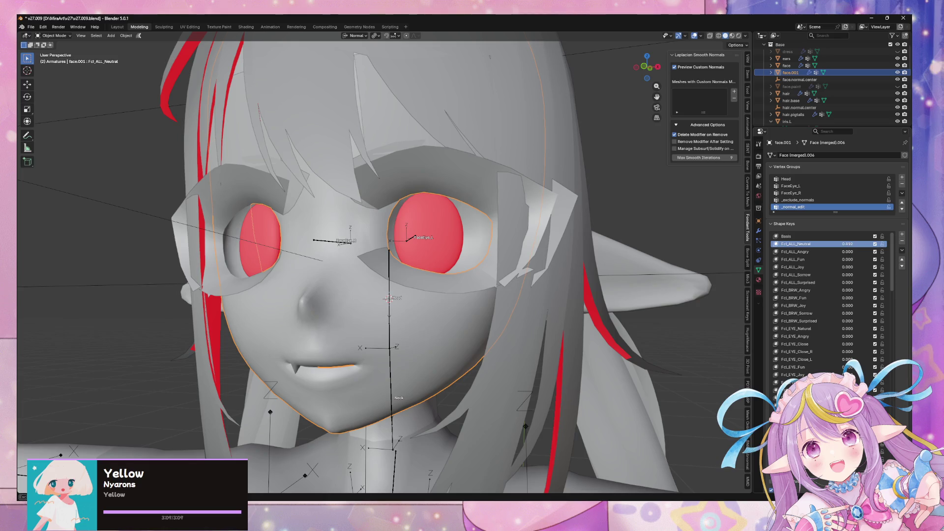
click(824, 251)
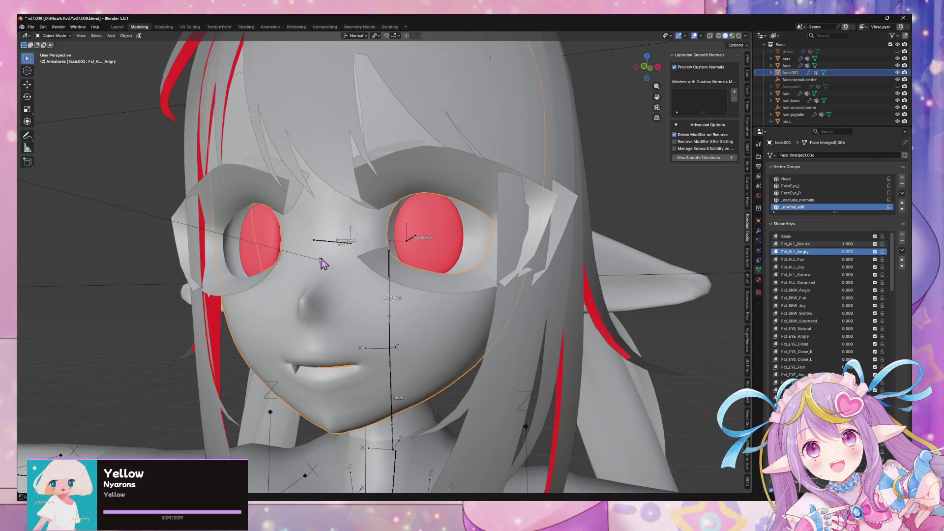
mouse_move(839, 250)
mouse_down()
mouse_move(875, 249)
mouse_move(839, 250)
mouse_up()
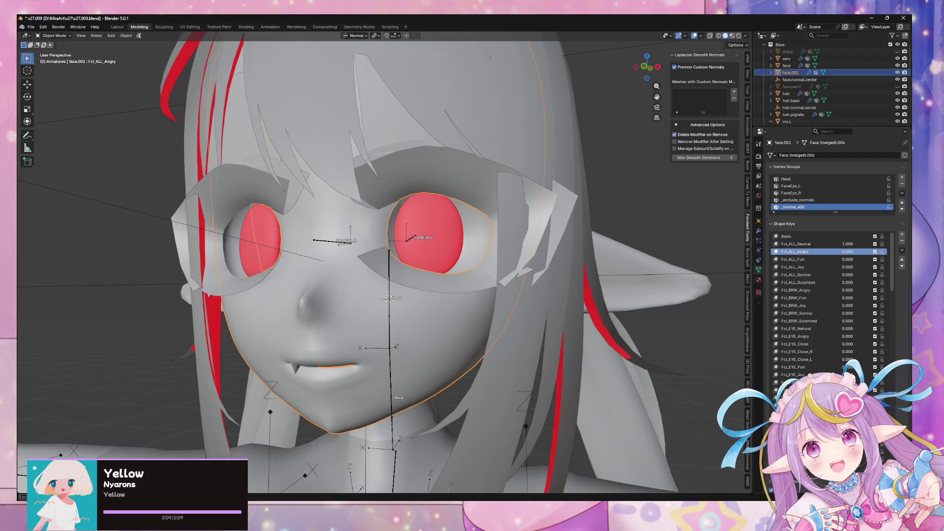
Add face.001 to the custom-normals list and set its custom normals from the attribute.
click(735, 92)
click(718, 126)
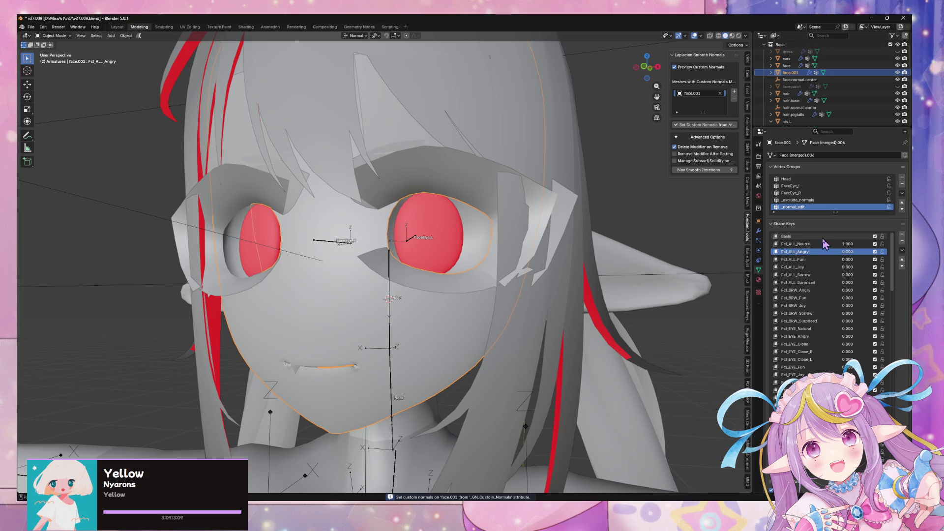
click(791, 237)
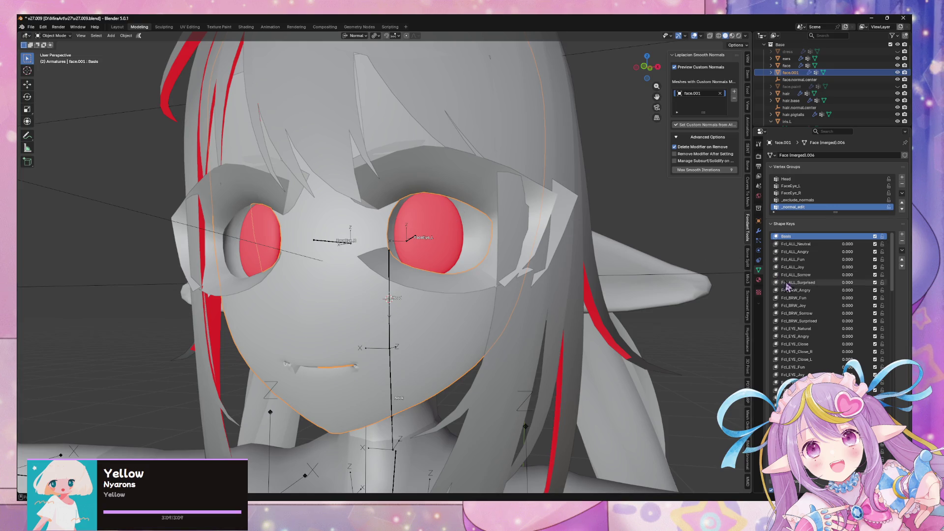
click(759, 279)
click(759, 230)
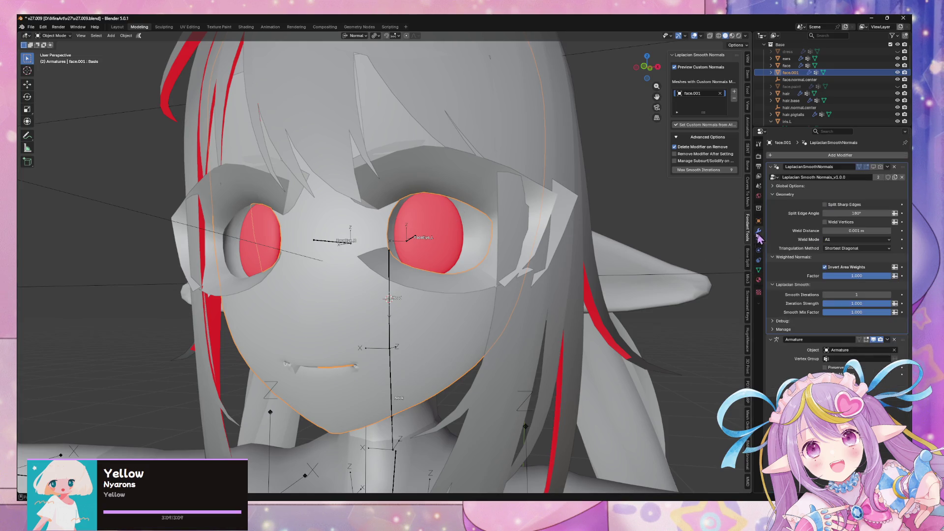
click(708, 125)
click(873, 167)
click(873, 167)
click(873, 168)
Remove face.001 from the custom-normals list and edit the Max Smooth Iterations value.
key(Tab)
right_click(417, 173)
click(419, 180)
click(758, 270)
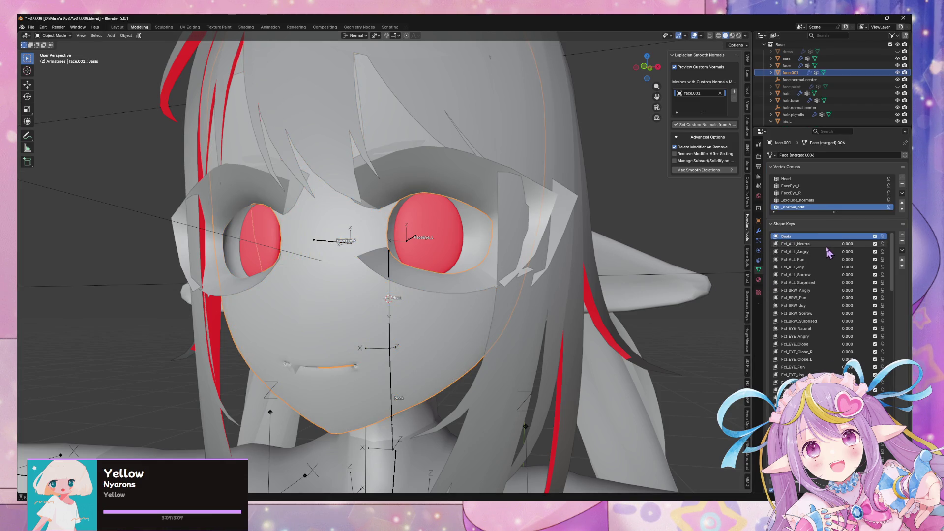
click(733, 99)
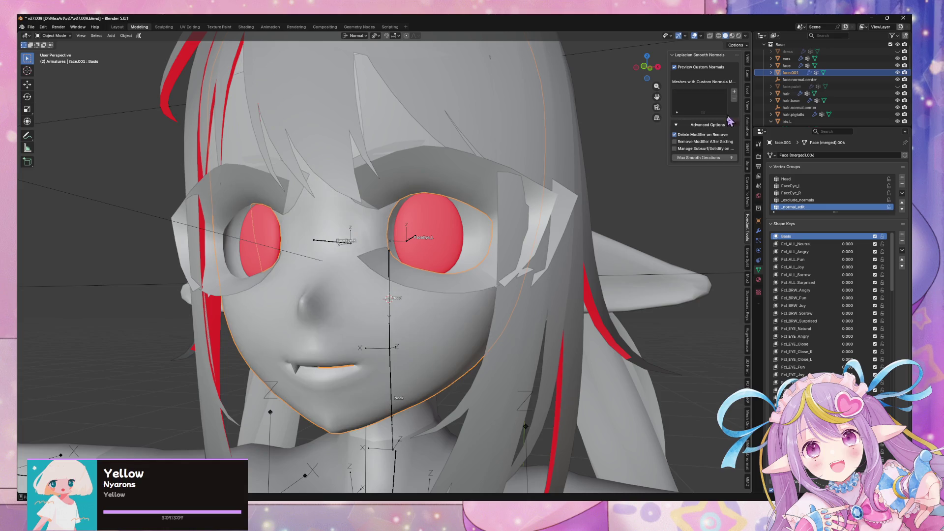
click(759, 231)
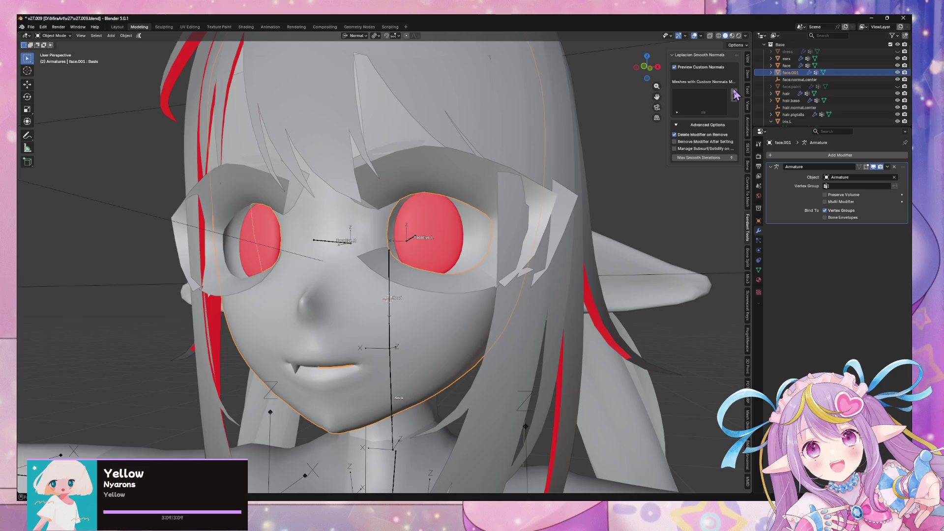
click(728, 158)
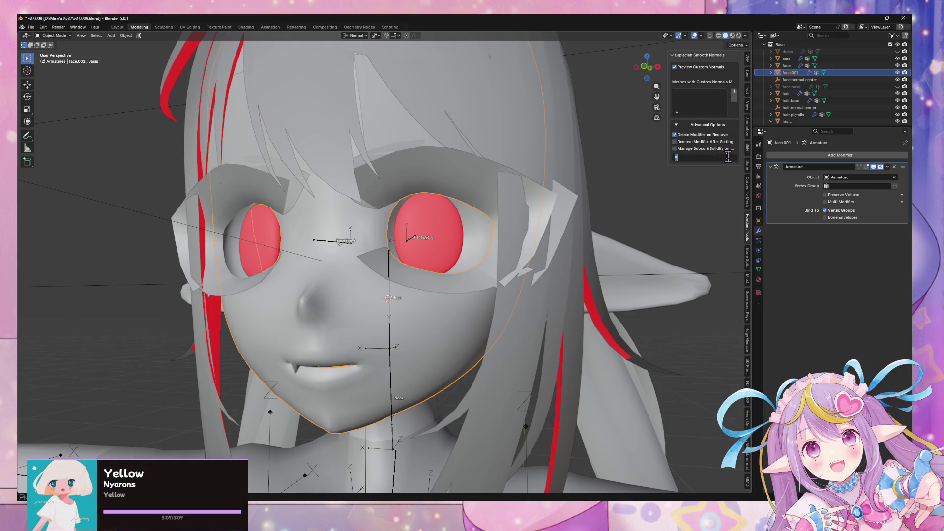